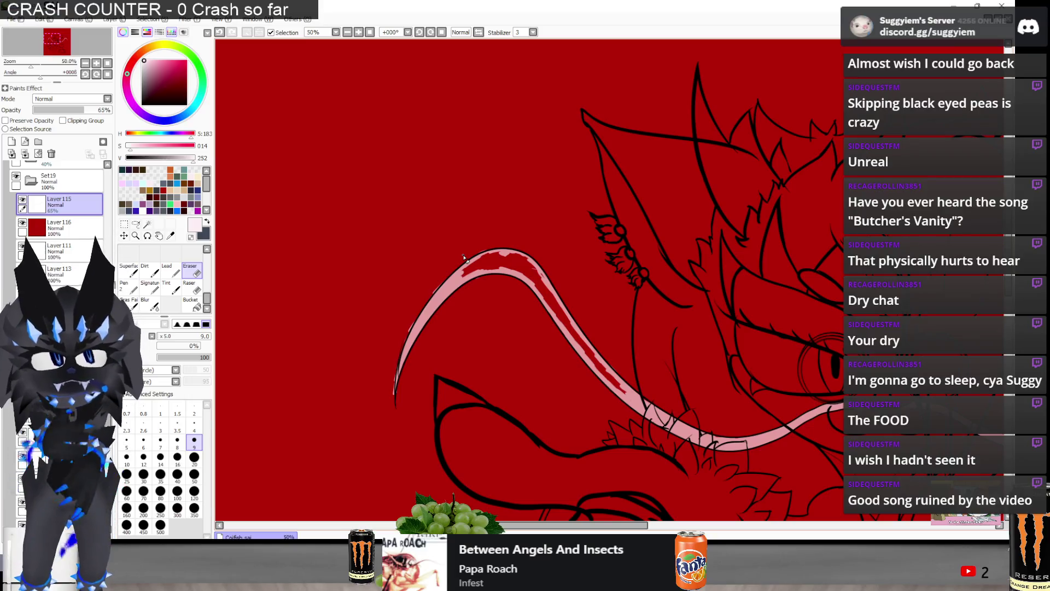
# - Paint pink over the red gaps and streaks inside the curved band, using a slightly larger brush
pyautogui.scroll(2, 463, 257)
pyautogui.scroll(2, 462, 262)
pyautogui.moveTo(435, 287)
pyautogui.mouseDown()
pyautogui.moveTo(580, 201)
pyautogui.moveTo(498, 265)
pyautogui.moveTo(611, 234)
pyautogui.moveTo(595, 206)
pyautogui.moveTo(675, 240)
pyautogui.moveTo(714, 241)
pyautogui.moveTo(746, 305)
pyautogui.moveTo(706, 328)
pyautogui.mouseUp()
pyautogui.press(']')
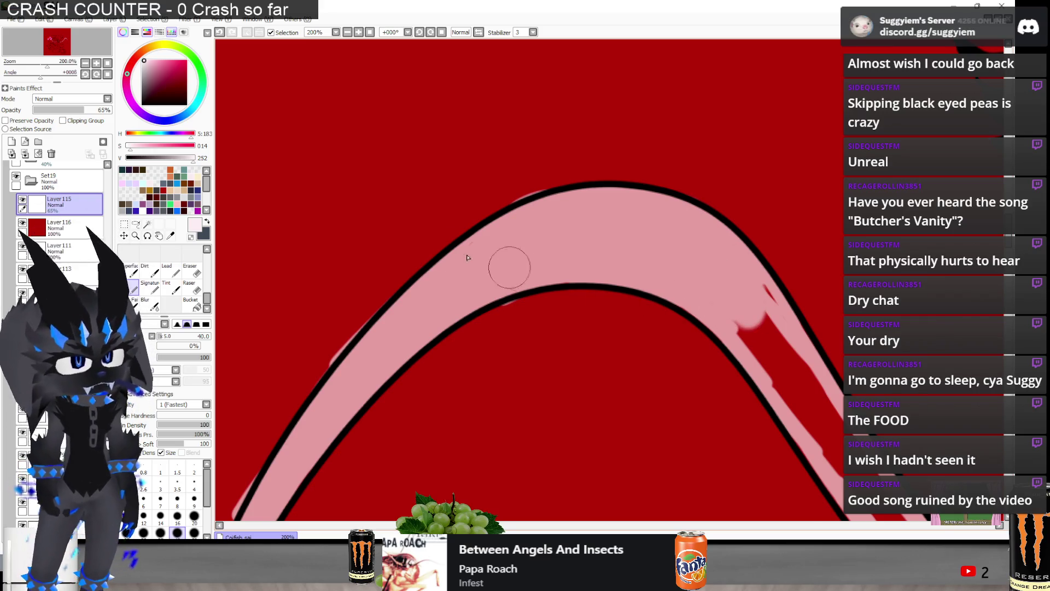
pyautogui.scroll(-1, 507, 265)
pyautogui.scroll(-2, 501, 263)
pyautogui.scroll(2, 507, 265)
pyautogui.moveTo(445, 164)
pyautogui.mouseDown()
pyautogui.moveTo(544, 310)
pyautogui.moveTo(733, 515)
pyautogui.mouseUp()
pyautogui.moveTo(684, 474)
pyautogui.mouseDown()
pyautogui.moveTo(602, 410)
pyautogui.moveTo(490, 222)
pyautogui.moveTo(516, 282)
pyautogui.mouseUp()
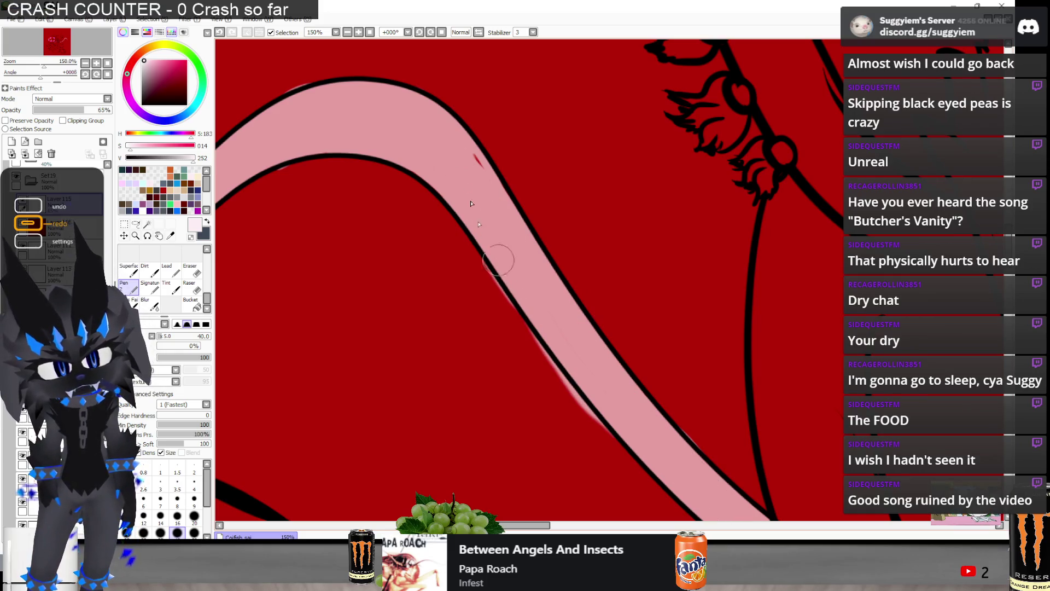
# - Check the pink fill down toward the band's tapered tip, toggling between eraser and pen
pyautogui.scroll(-1, 424, 125)
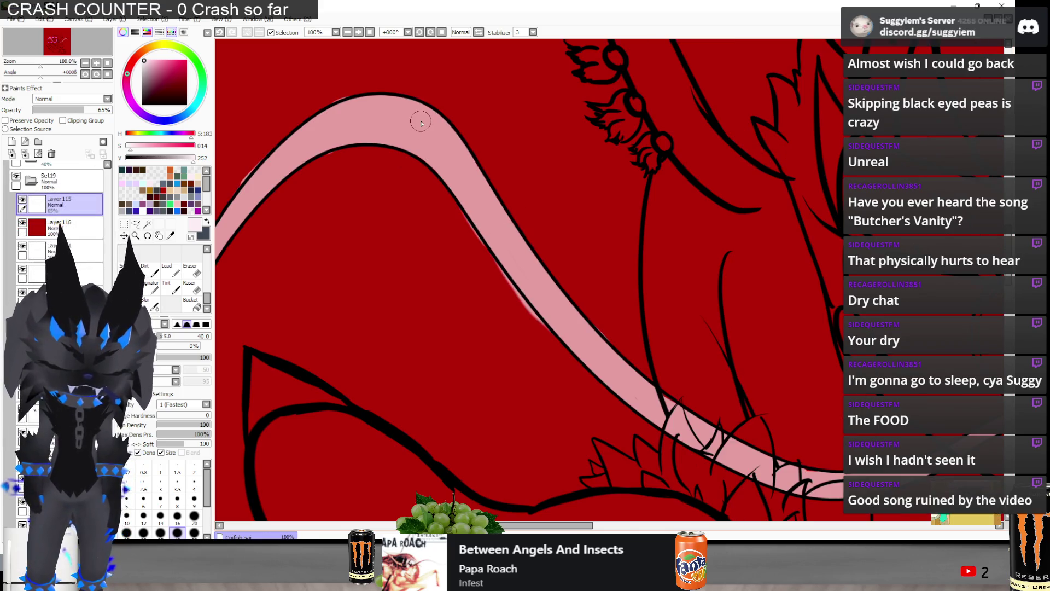
pyautogui.press('e')
pyautogui.press('n')
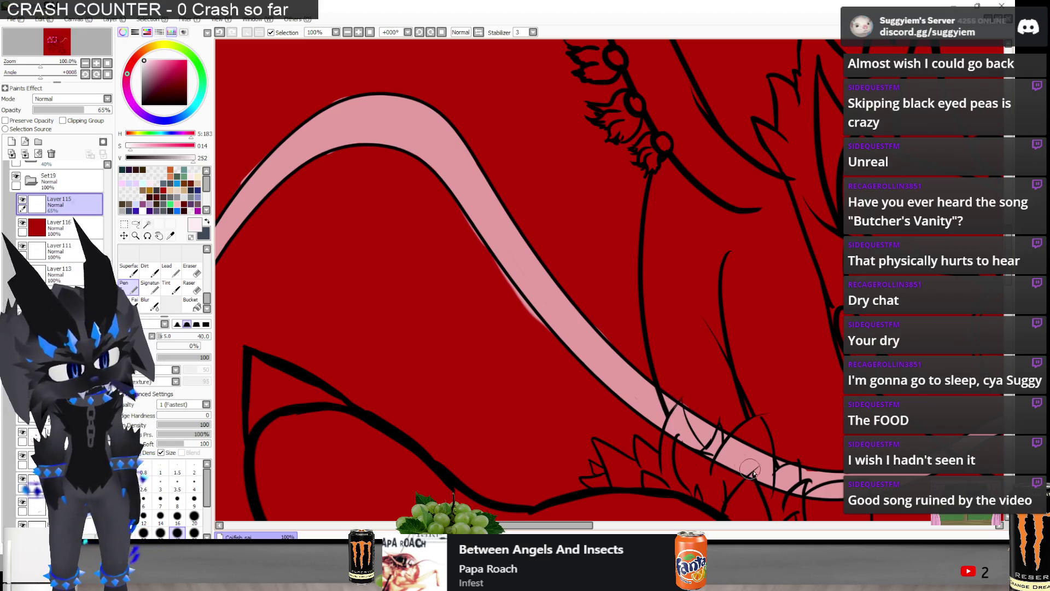
pyautogui.scroll(-1, 760, 447)
pyautogui.press('e')
pyautogui.scroll(1, 411, 450)
pyautogui.scroll(1, 544, 206)
pyautogui.scroll(1, 583, 192)
pyautogui.scroll(1, 583, 193)
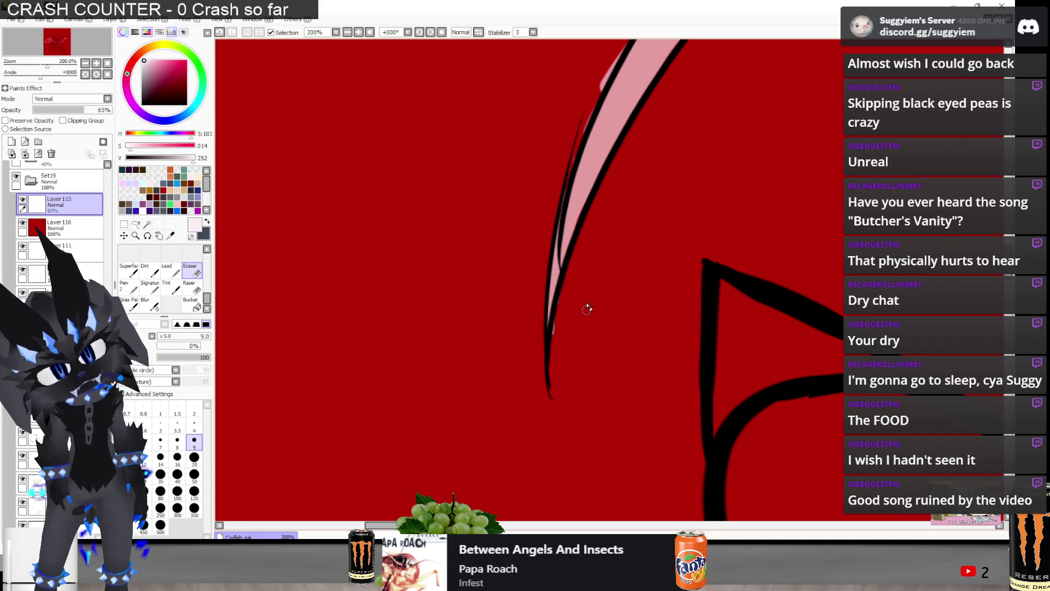
# - Zoom in on the band's tip and erase the pink spilling past the black outline
pyautogui.scroll(1, 547, 369)
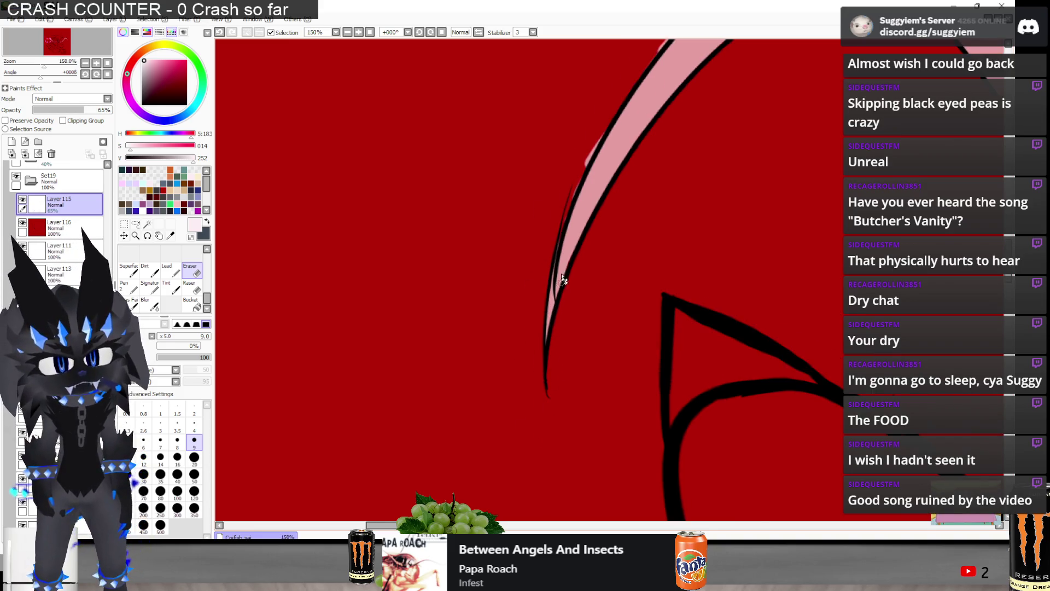
pyautogui.scroll(1, 574, 318)
pyautogui.press('n')
pyautogui.scroll(1, 581, 298)
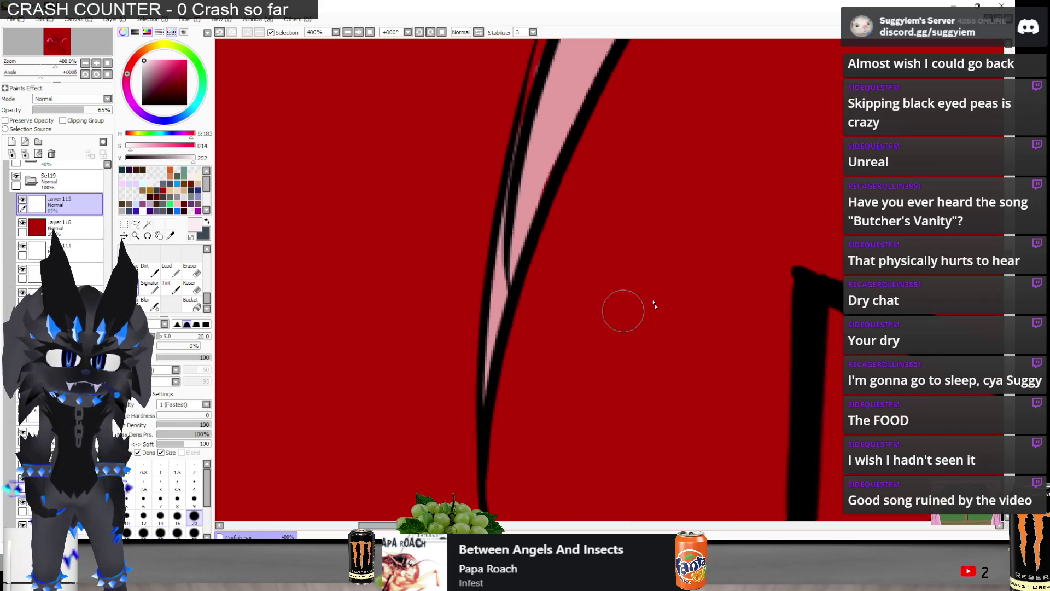
pyautogui.scroll(2, 547, 164)
pyautogui.scroll(-1, 477, 208)
pyautogui.scroll(-1, 475, 252)
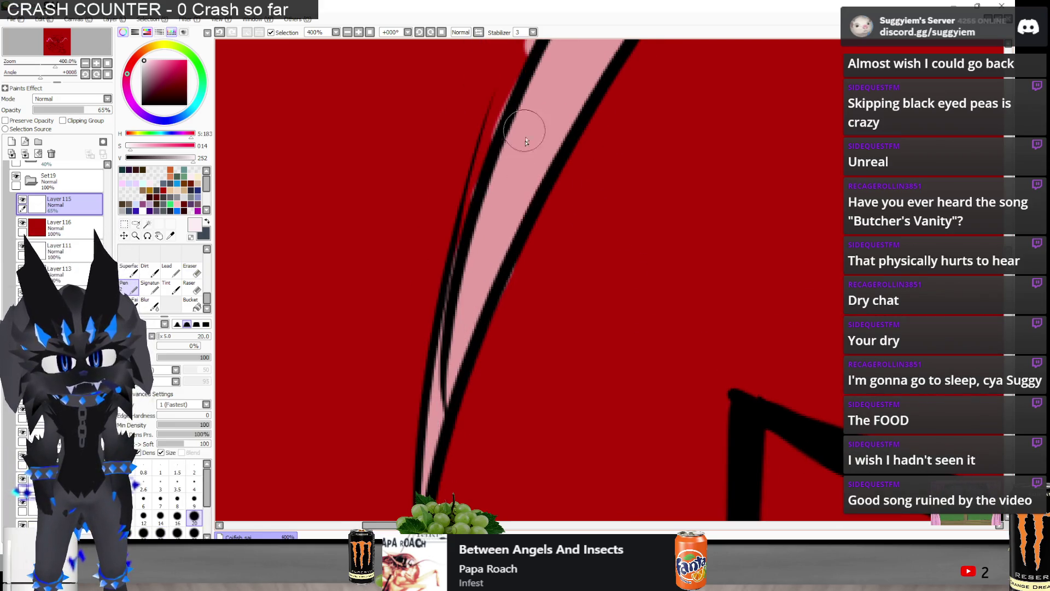
pyautogui.press('e')
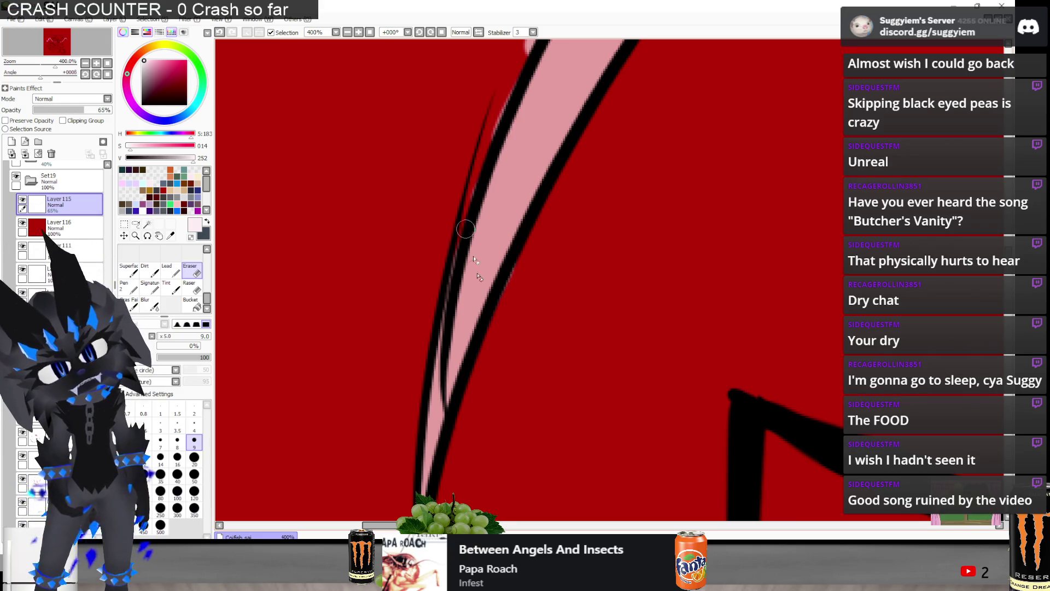
pyautogui.scroll(1, 484, 369)
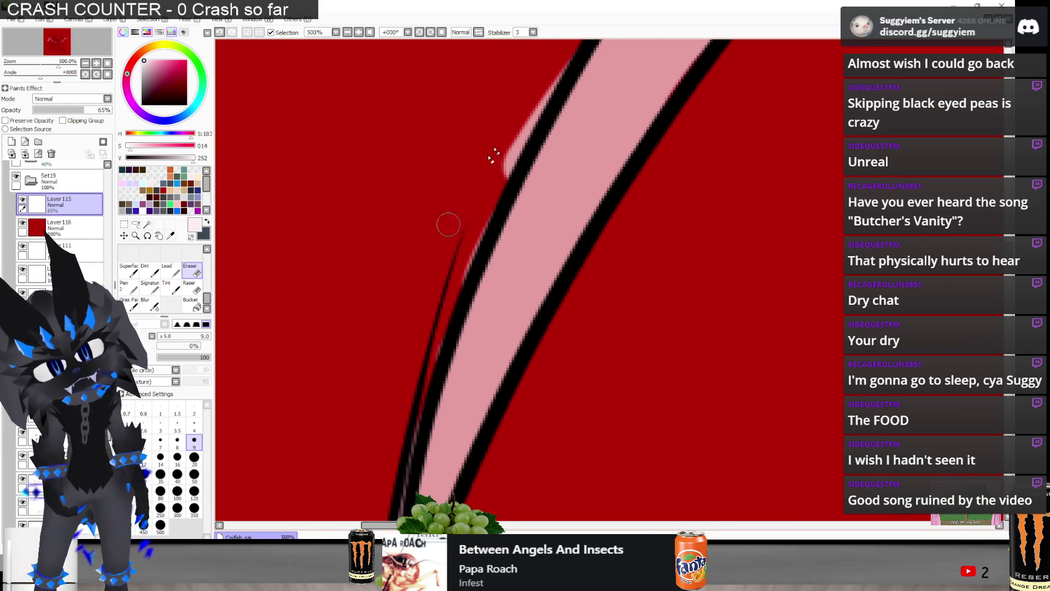
pyautogui.moveTo(436, 270); pyautogui.dragTo(465, 240)
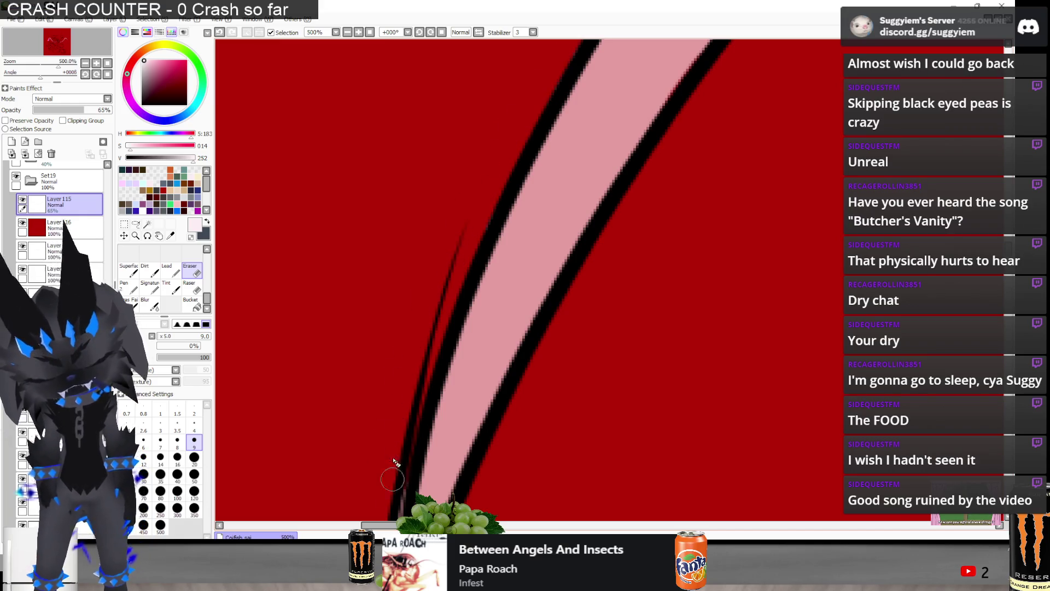
# - Erase the pink fringe along the outline's left edge and review the cleaned edges
pyautogui.scroll(-1, 435, 230)
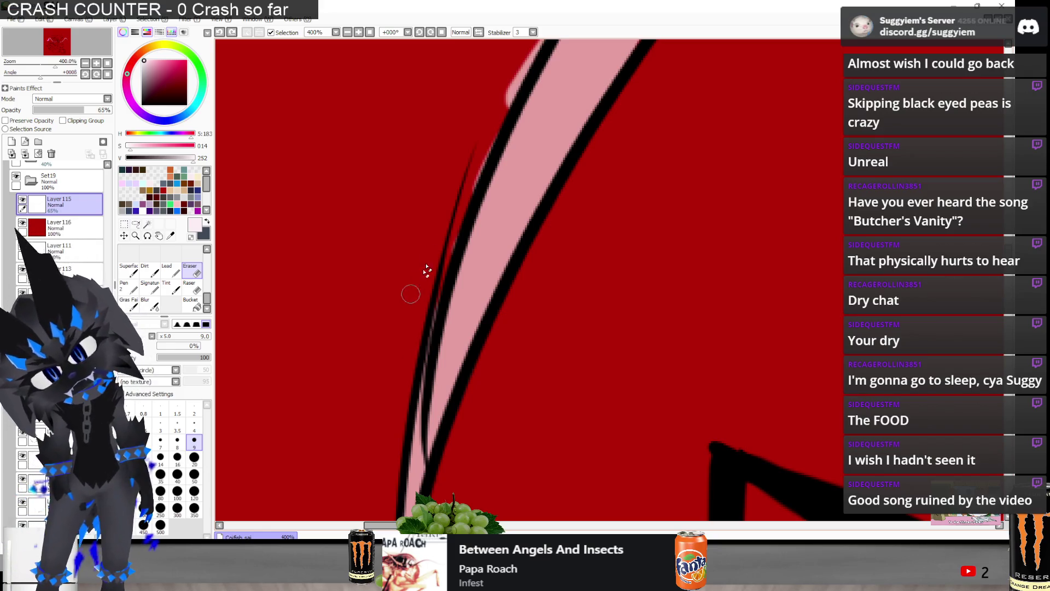
pyautogui.moveTo(445, 235); pyautogui.dragTo(520, 71)
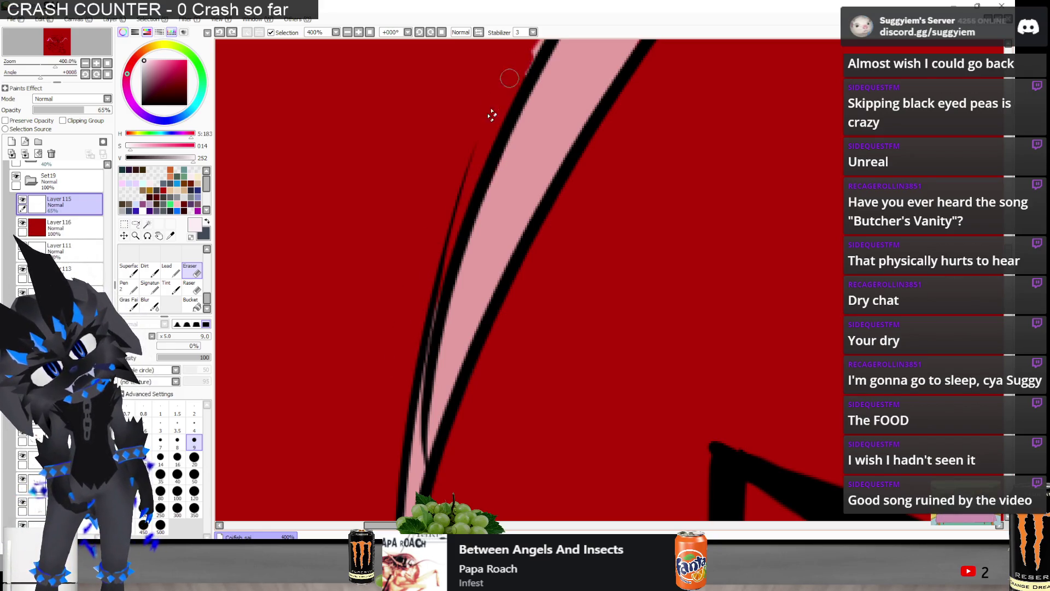
pyautogui.scroll(-1, 412, 258)
pyautogui.scroll(1, 410, 258)
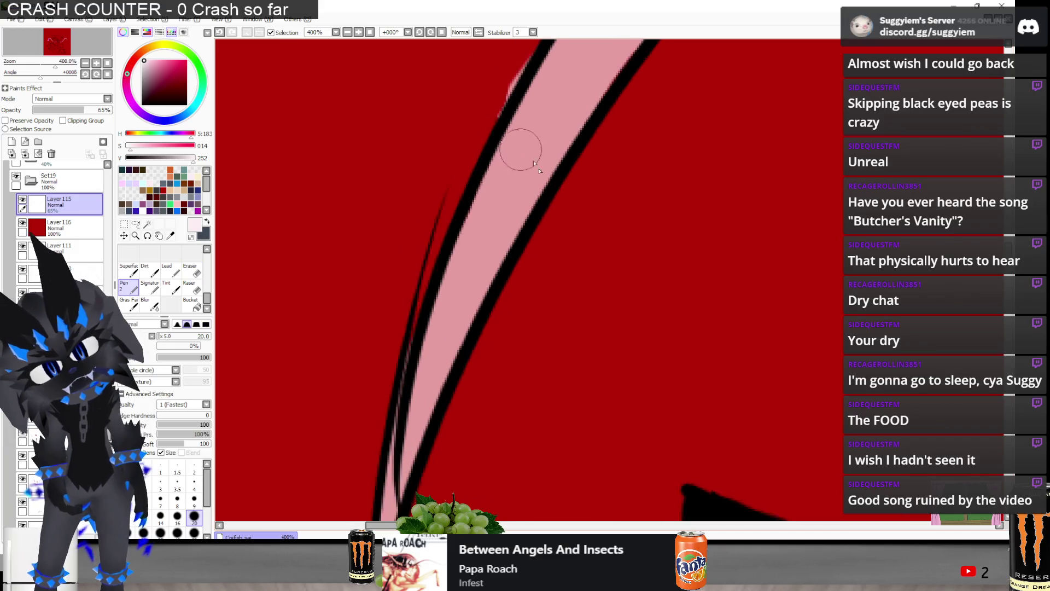
pyautogui.scroll(1, 511, 141)
pyautogui.press('n')
pyautogui.press('e')
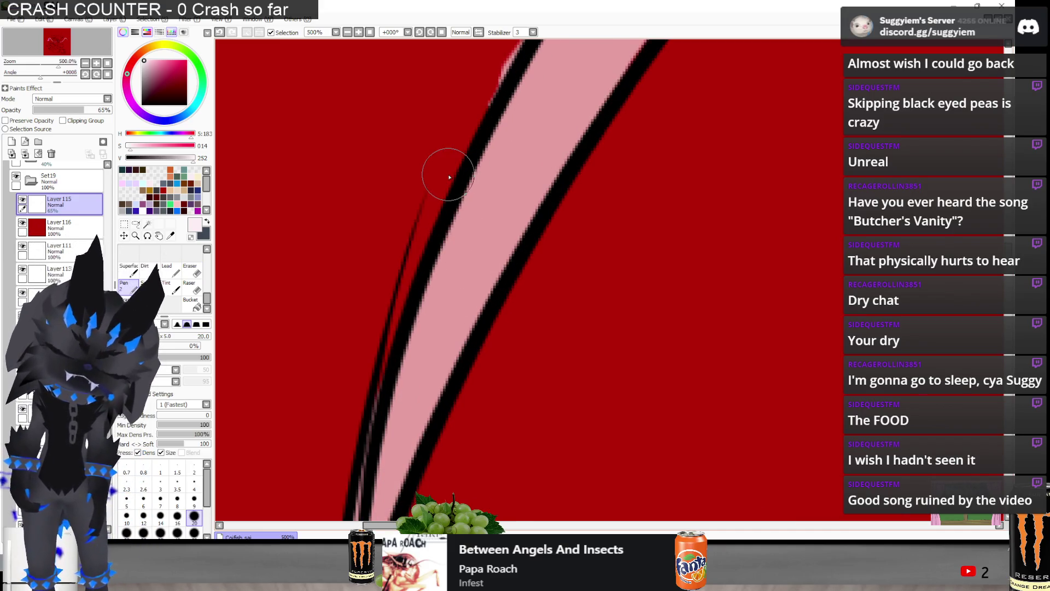
pyautogui.scroll(-3, 383, 230)
pyautogui.scroll(1, 446, 191)
pyautogui.scroll(1, 446, 191)
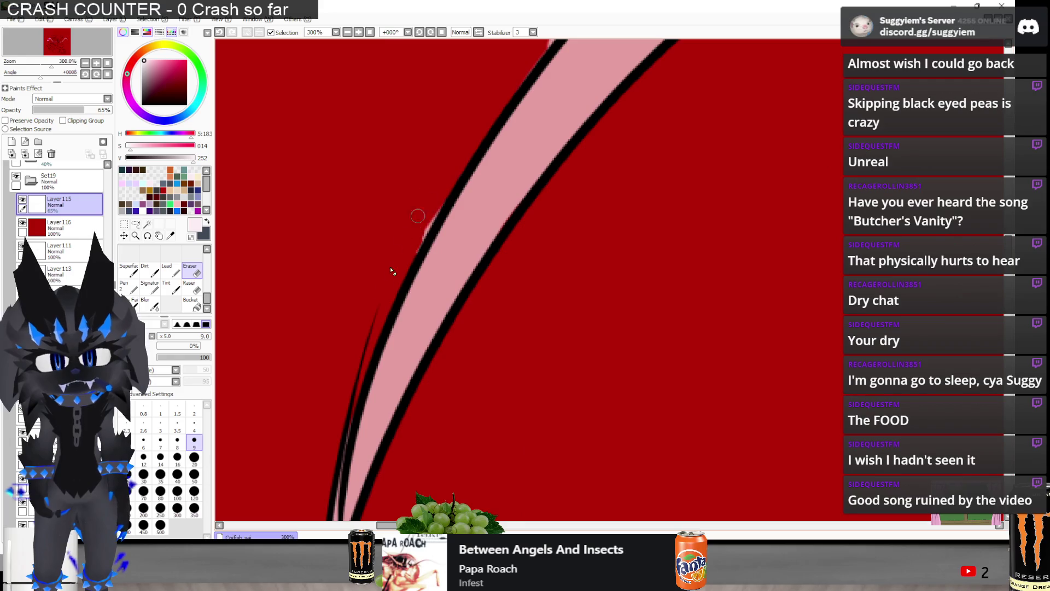
pyautogui.scroll(-1, 370, 320)
pyautogui.scroll(3, 469, 175)
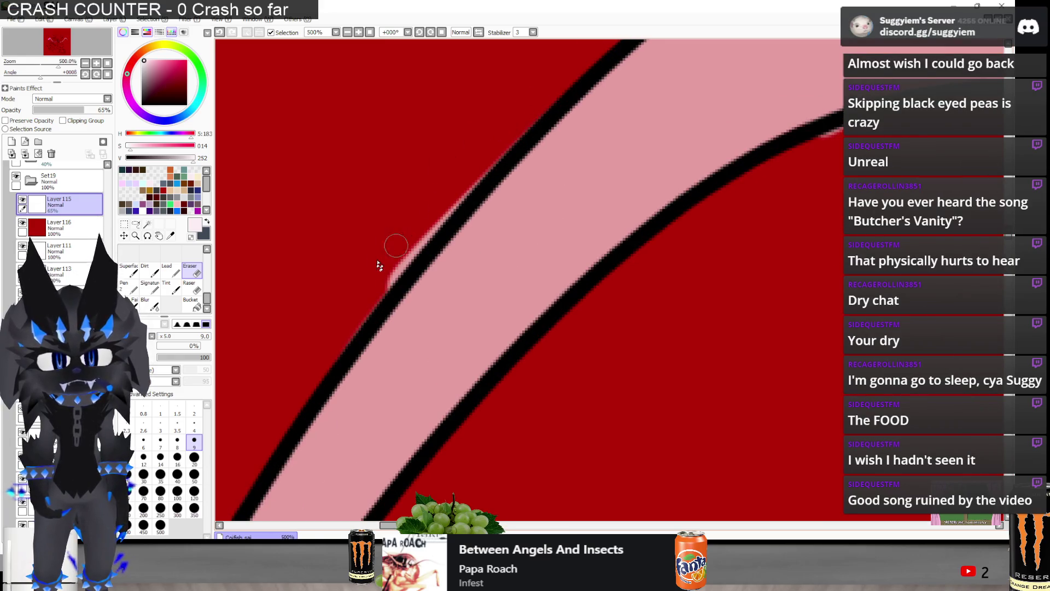
pyautogui.scroll(-1, 449, 210)
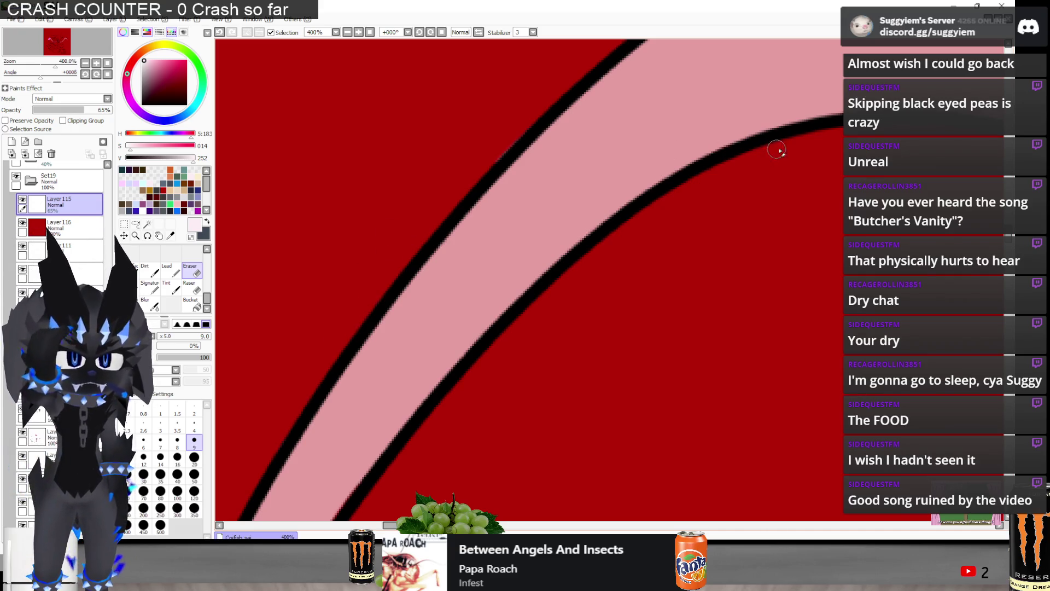
# - Paint pale pink along the inner black outline of the glasses arm
pyautogui.scroll(-2, 415, 306)
pyautogui.scroll(1, 536, 206)
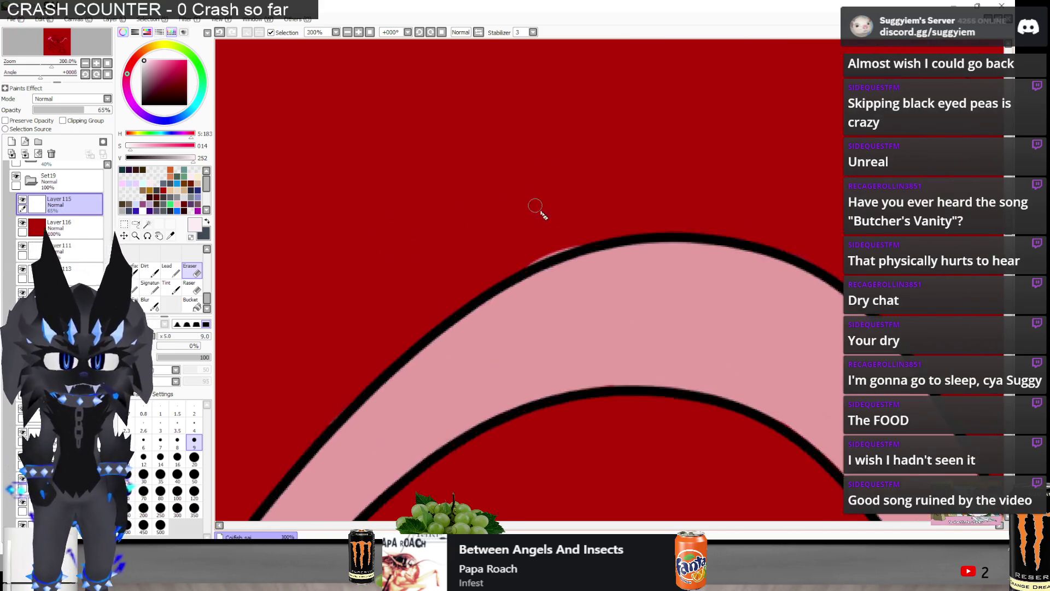
pyautogui.scroll(1, 536, 206)
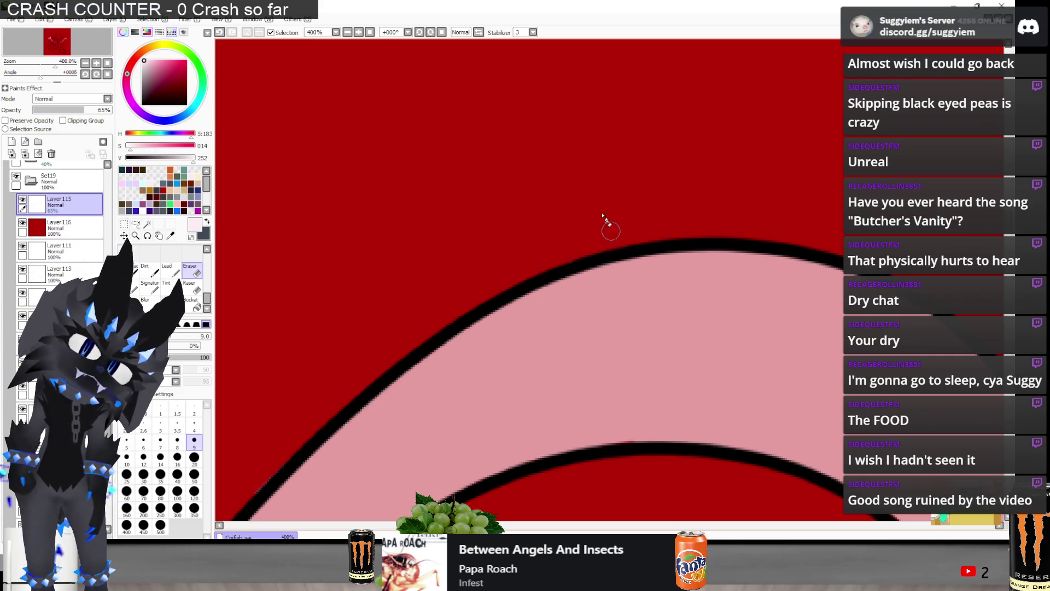
pyautogui.scroll(-1, 610, 228)
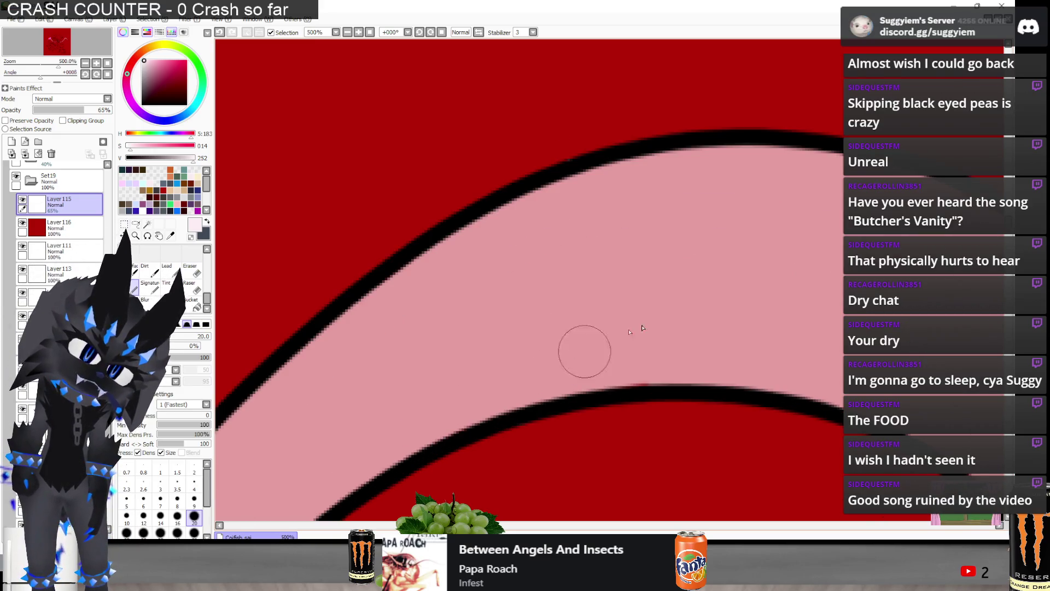
pyautogui.scroll(-2, 689, 335)
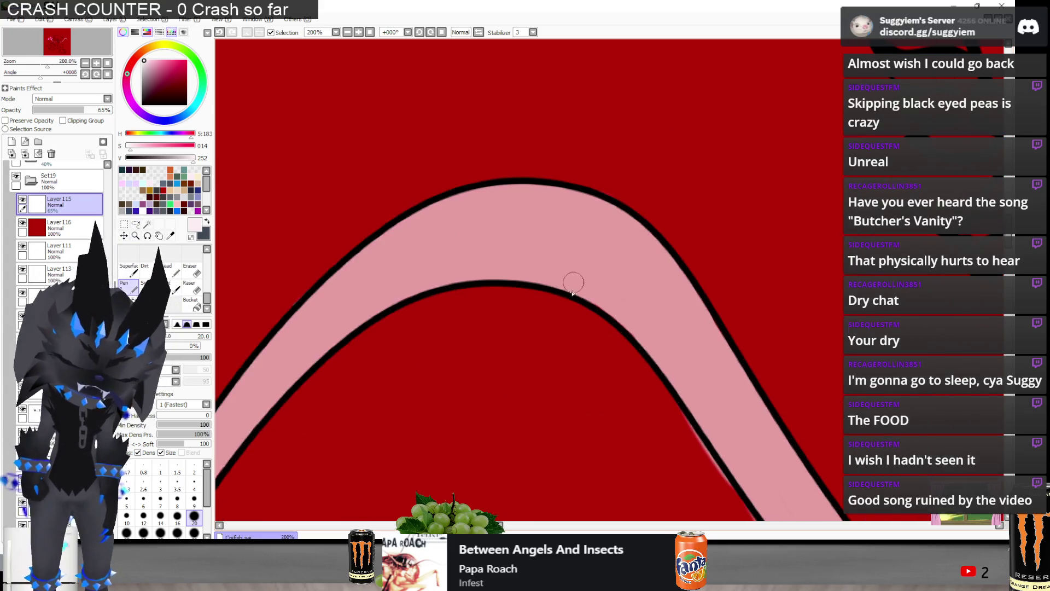
pyautogui.scroll(1, 580, 273)
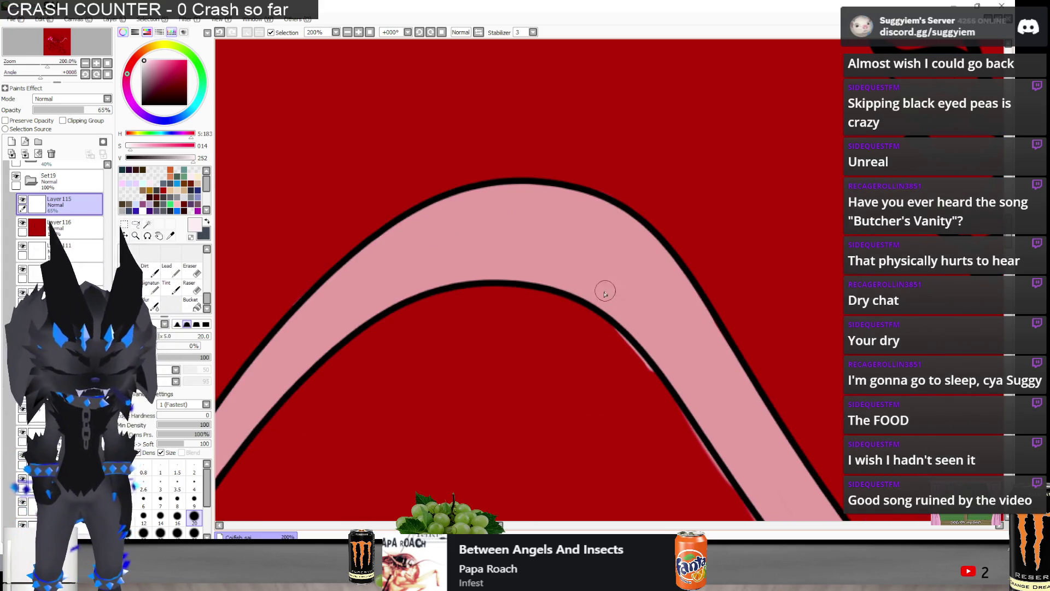
pyautogui.moveTo(646, 356); pyautogui.dragTo(696, 414)
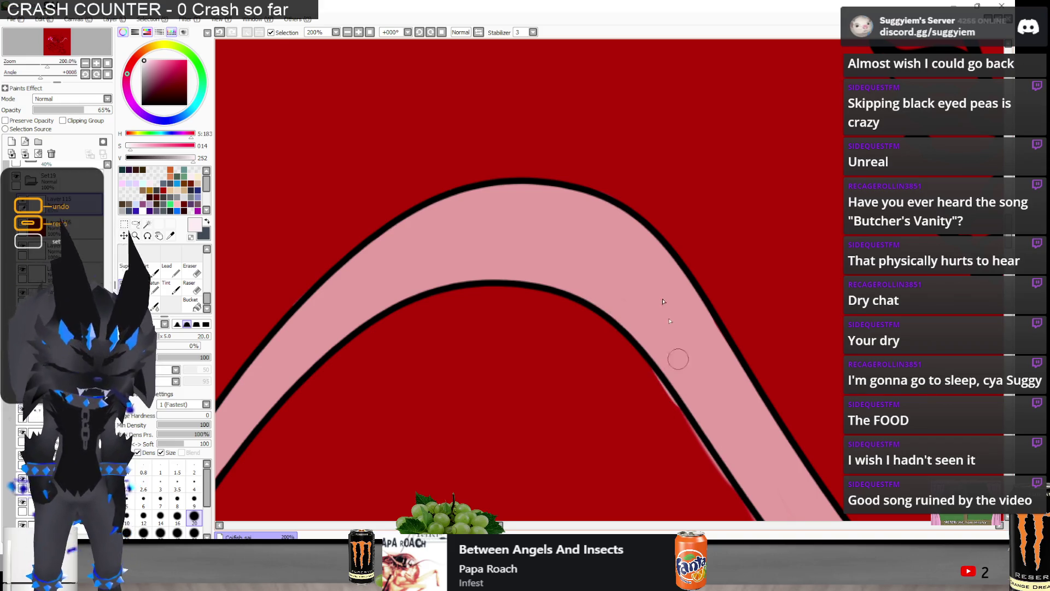
# - Erase the thin pink strips and slivers that spill outside the arm's outline
pyautogui.press('e')
pyautogui.scroll(1, 547, 273)
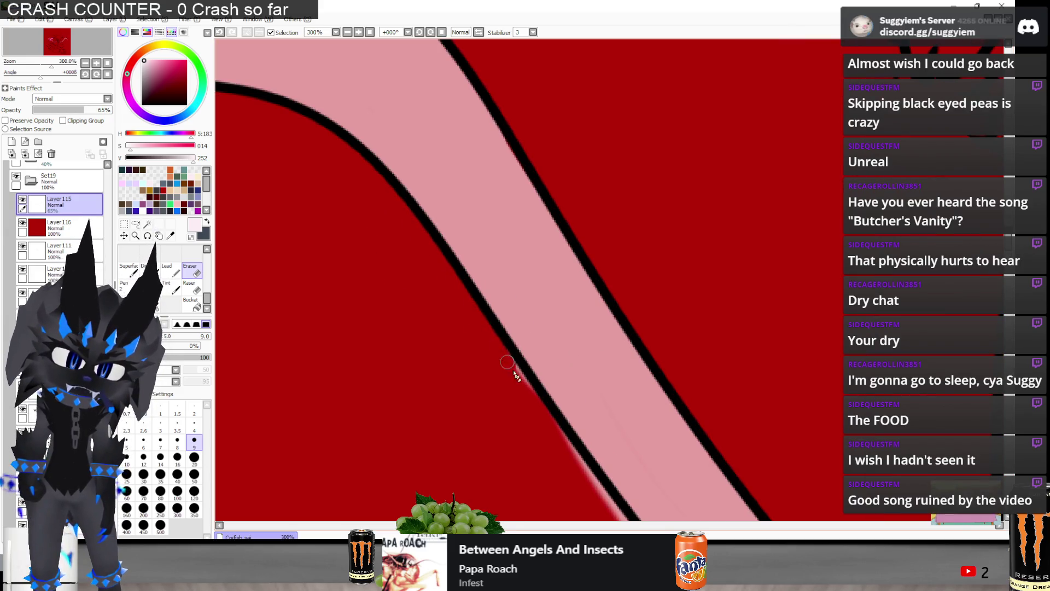
pyautogui.moveTo(546, 427); pyautogui.dragTo(588, 482)
pyautogui.scroll(-2, 558, 435)
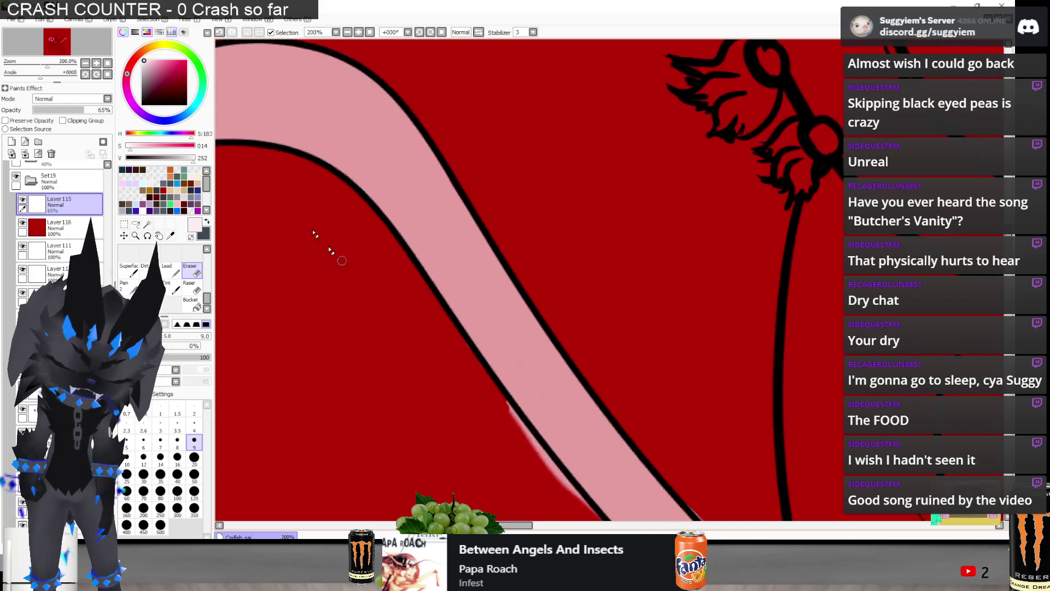
pyautogui.scroll(1, 438, 387)
pyautogui.moveTo(409, 299)
pyautogui.mouseDown()
pyautogui.moveTo(433, 330)
pyautogui.moveTo(426, 309)
pyautogui.mouseUp()
pyautogui.moveTo(452, 347); pyautogui.dragTo(454, 352)
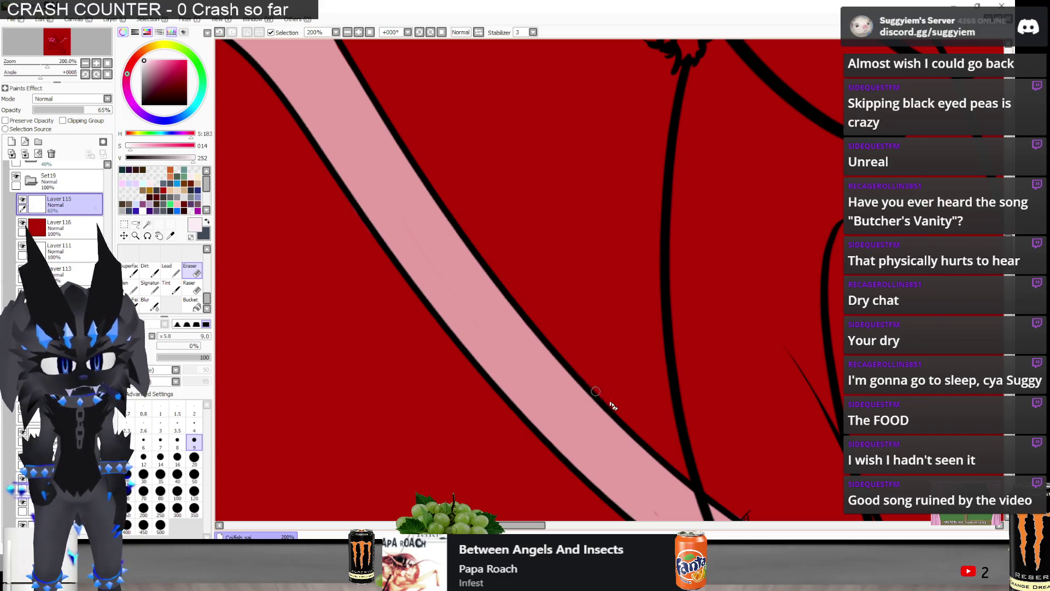
pyautogui.scroll(-1, 297, 180)
pyautogui.scroll(2, 545, 383)
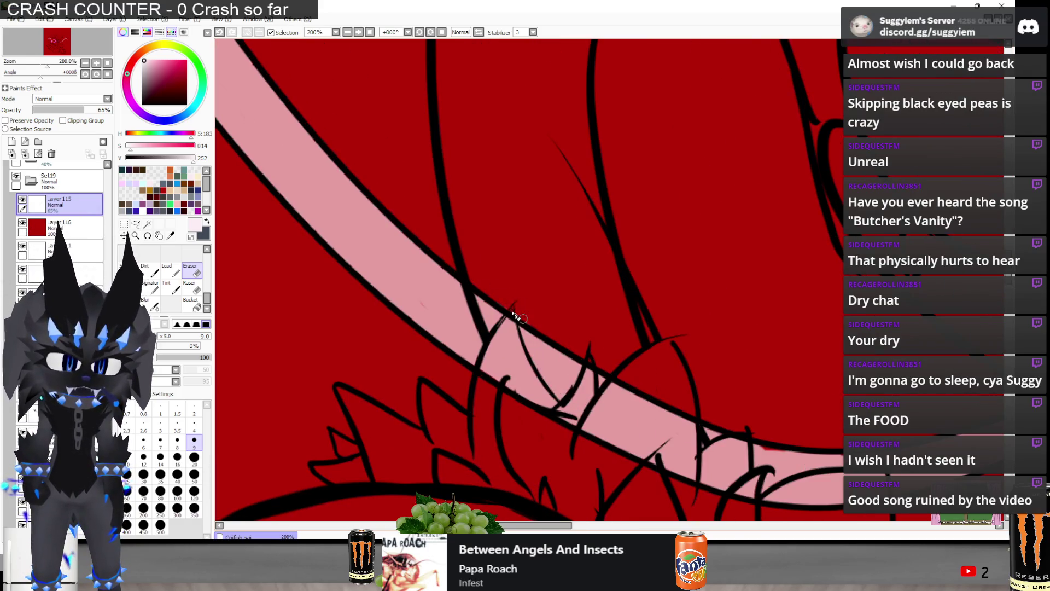
# - Move to the flatter stretch of the pink band and continue with the pen, reviewing the fill
pyautogui.moveTo(511, 306); pyautogui.dragTo(568, 368)
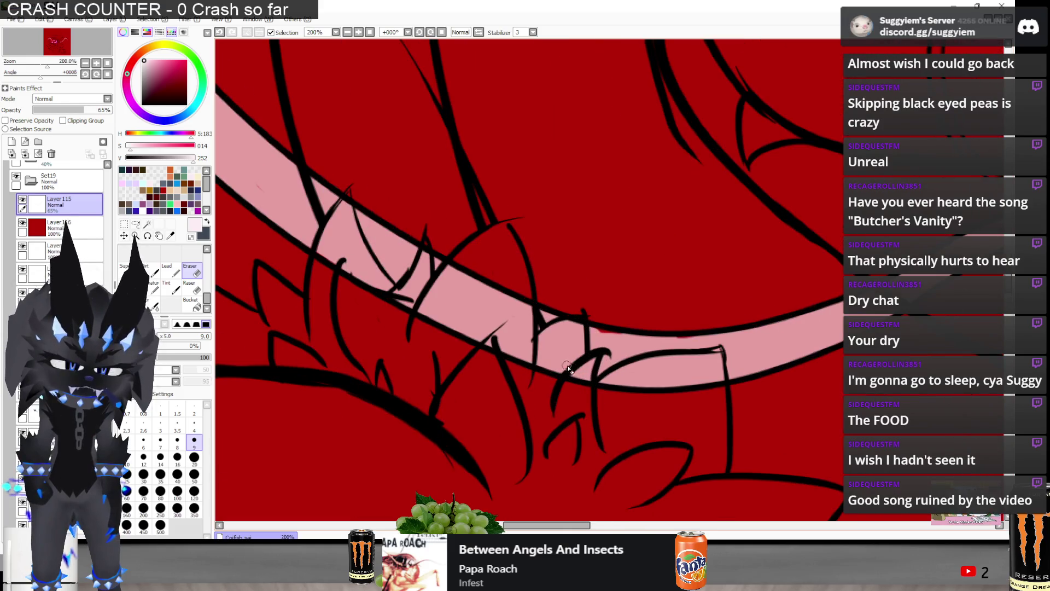
pyautogui.press('n')
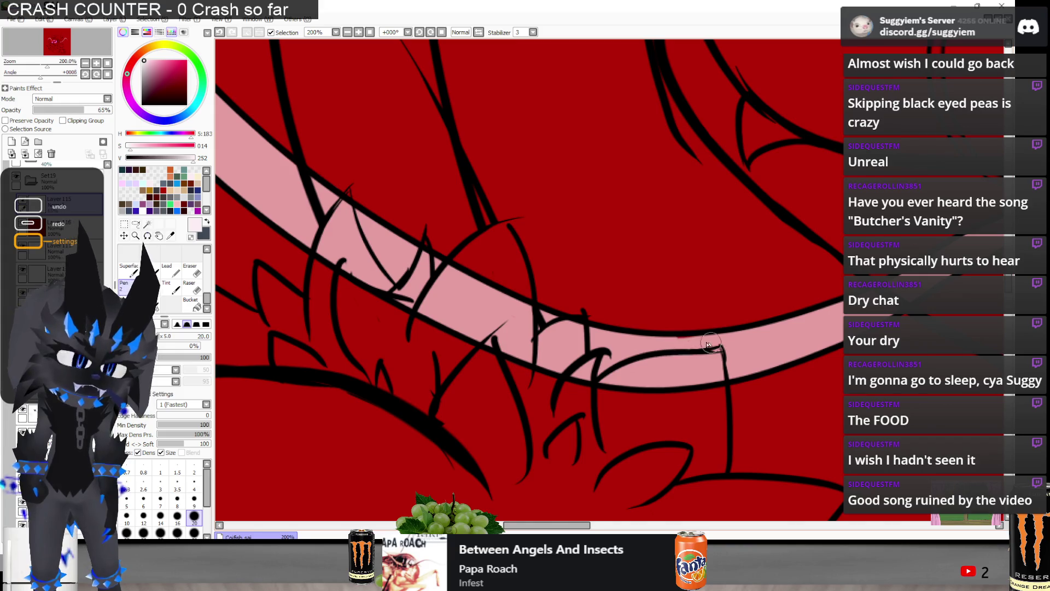
pyautogui.scroll(-2, 629, 295)
pyautogui.scroll(1, 711, 339)
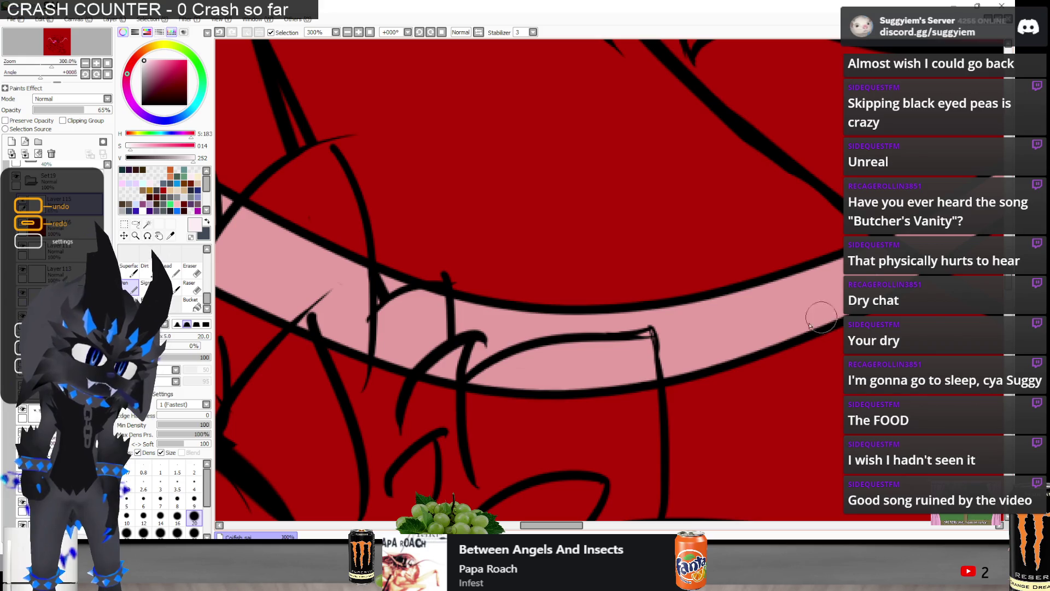
pyautogui.scroll(-2, 629, 290)
pyautogui.scroll(2, 629, 290)
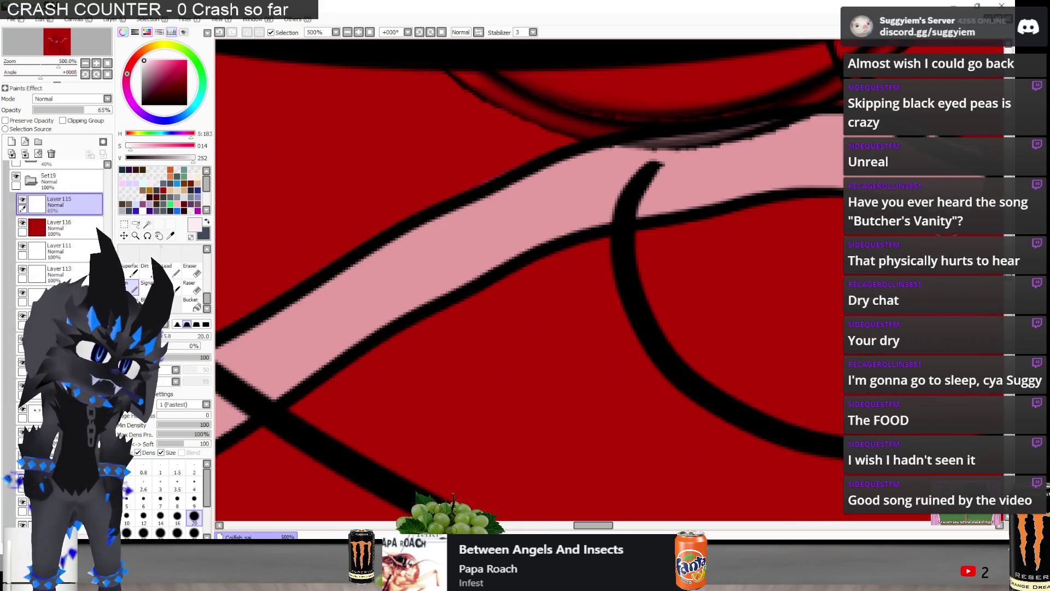
pyautogui.scroll(-10, 633, 281)
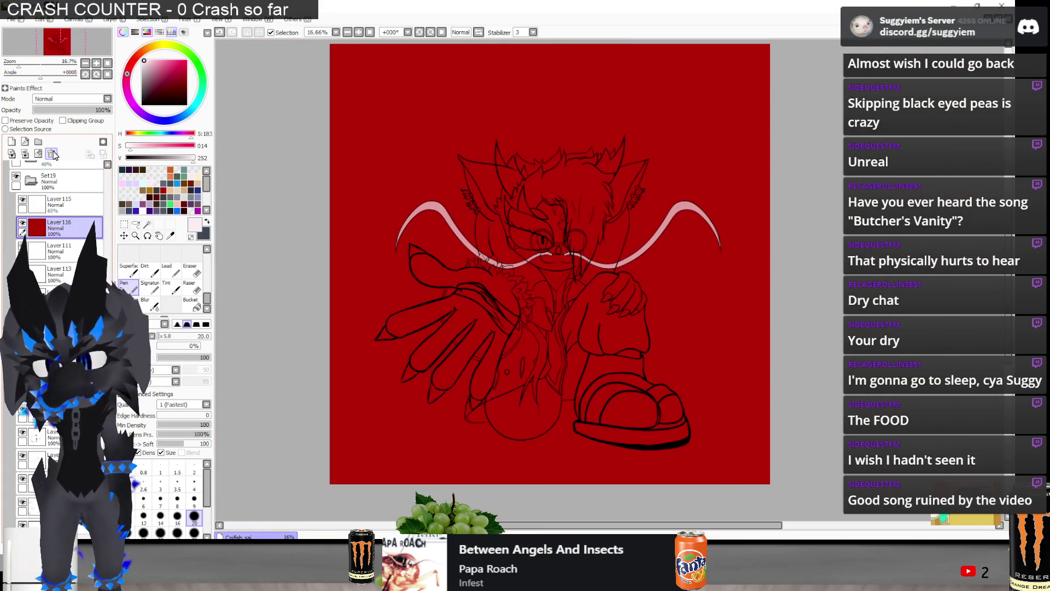
# - Delete the red backdrop Layer116 and set the glasses Layer115 to 46% opacity
pyautogui.moveTo(61, 235); pyautogui.dragTo(51, 154)
pyautogui.click(70, 203)
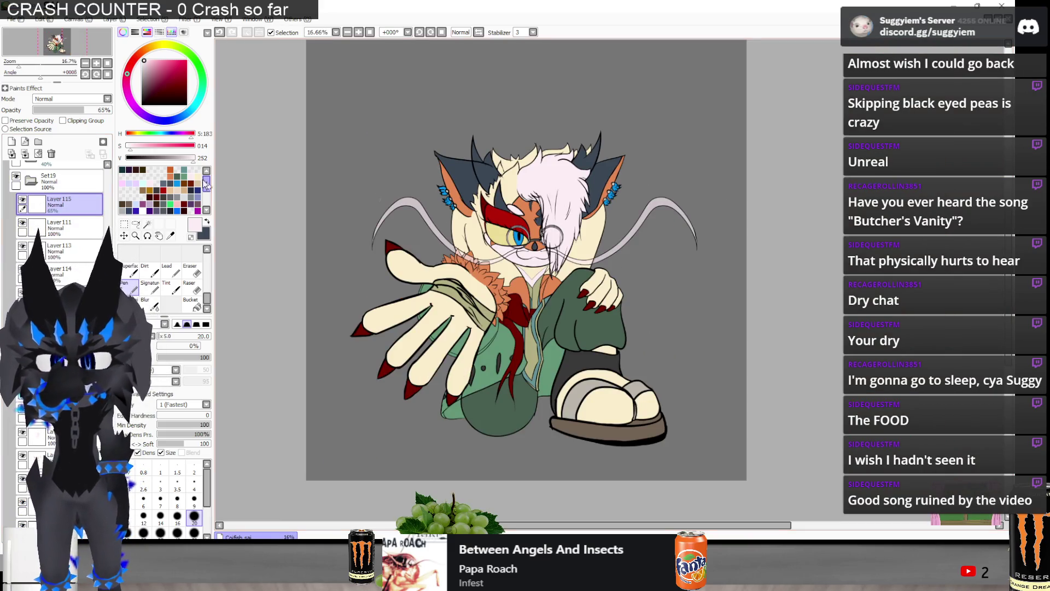
pyautogui.moveTo(74, 111); pyautogui.dragTo(69, 110)
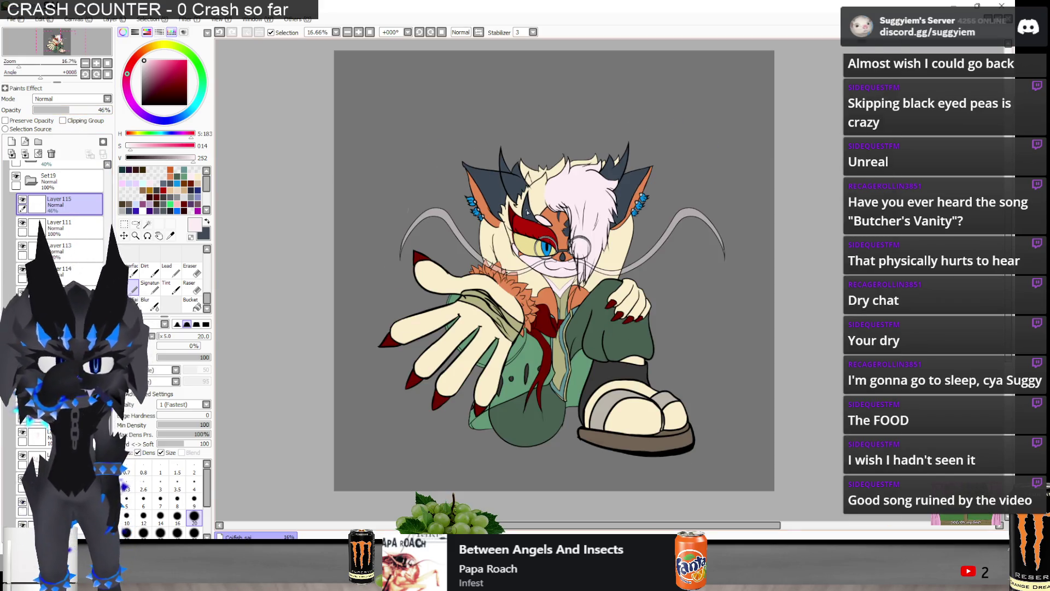
pyautogui.scroll(1, 614, 316)
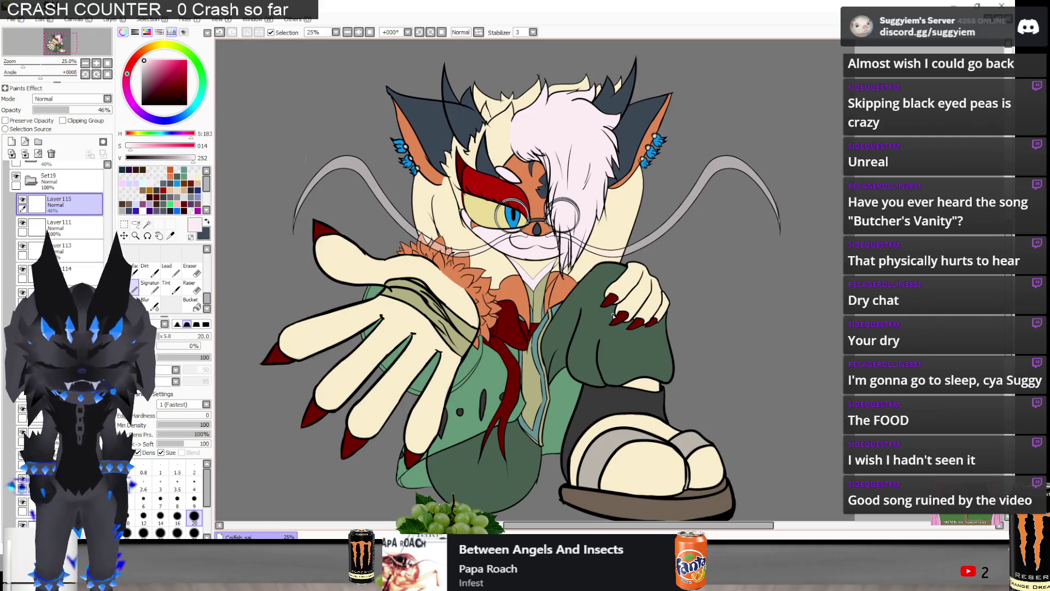
pyautogui.scroll(-2, 614, 315)
pyautogui.scroll(2, 568, 204)
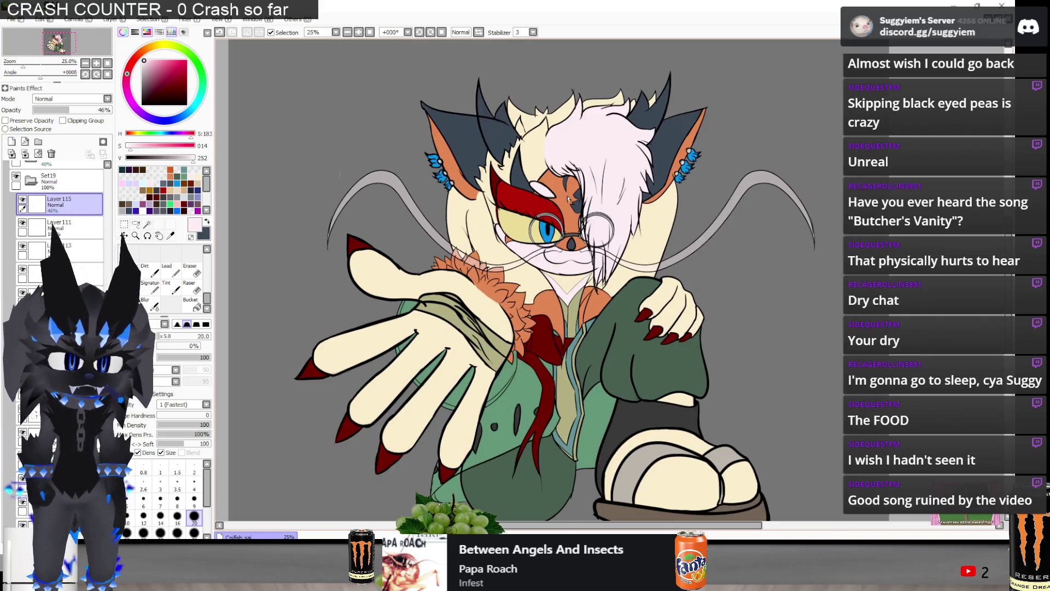
pyautogui.scroll(5, 568, 205)
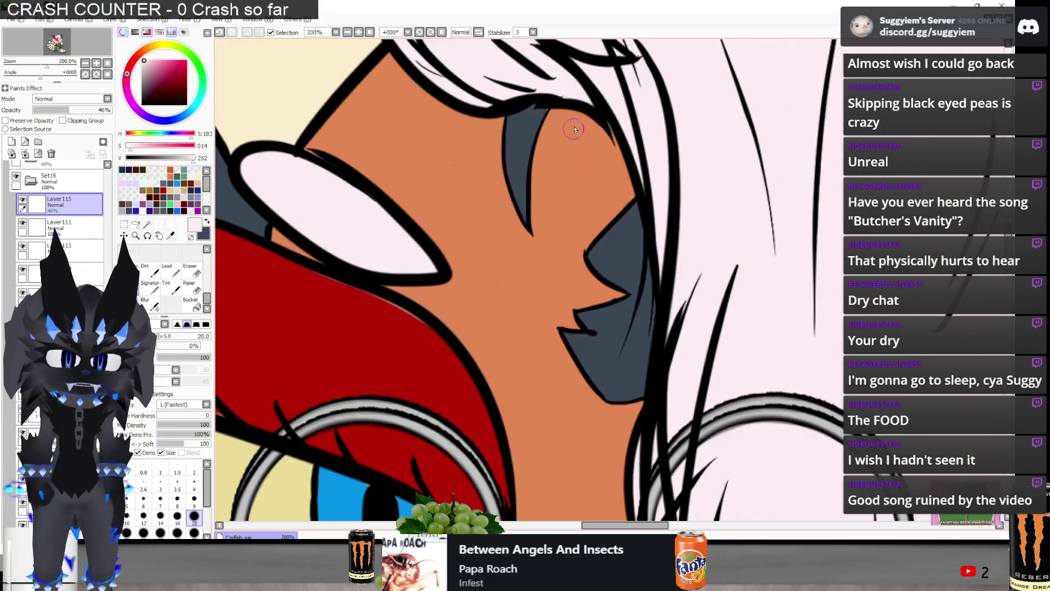
# - Sample the dark blue-grey hair colour and touch up the hair-shadow gaps on Layer99
pyautogui.keyDown('alt'); pyautogui.click(536, 127); pyautogui.keyUp('alt')
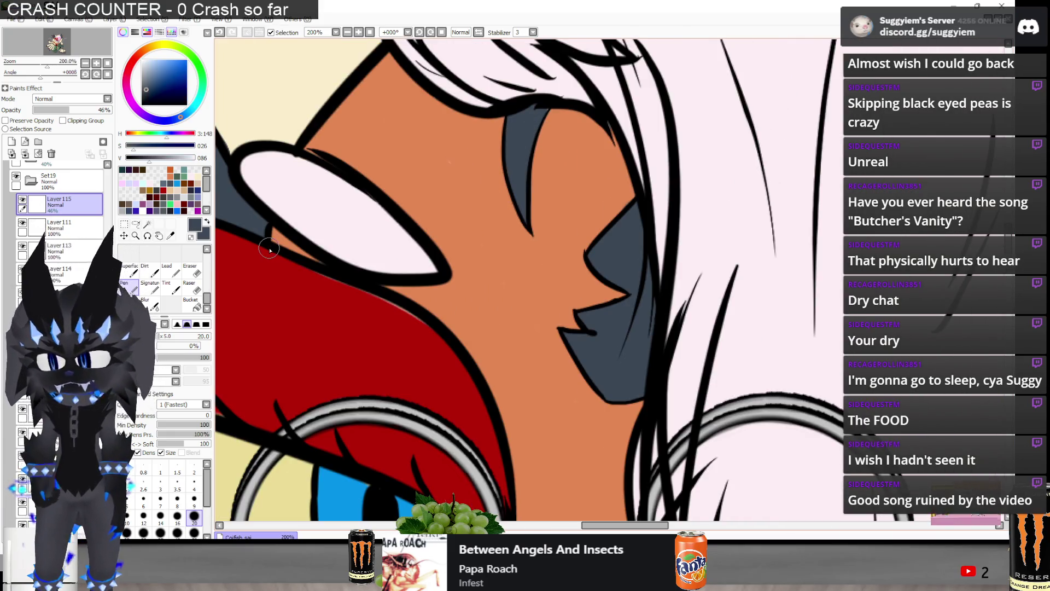
pyautogui.scroll(-5, 42, 444)
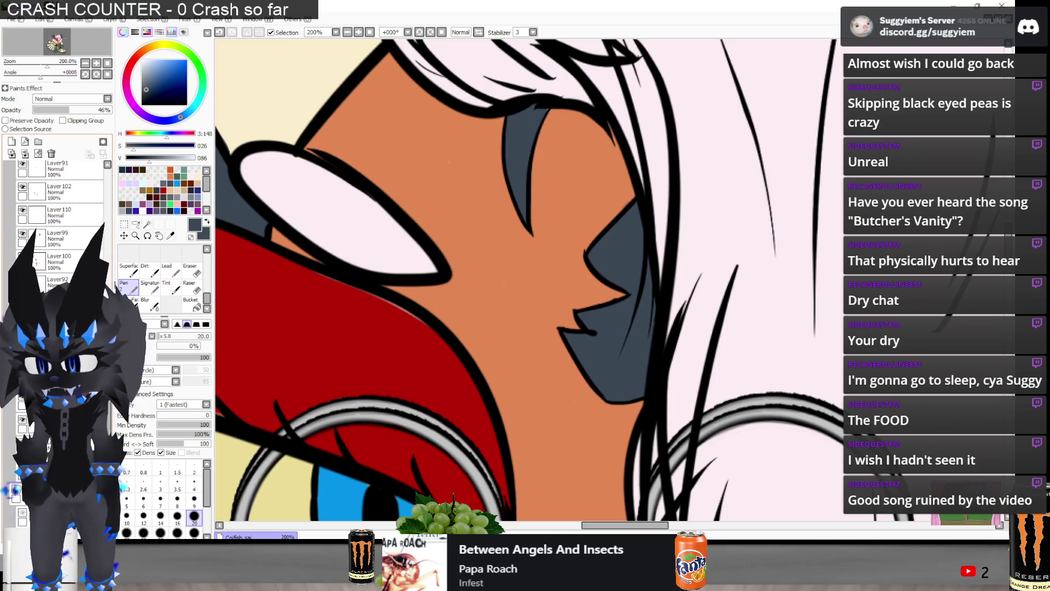
pyautogui.scroll(1, 60, 219)
pyautogui.click(60, 271)
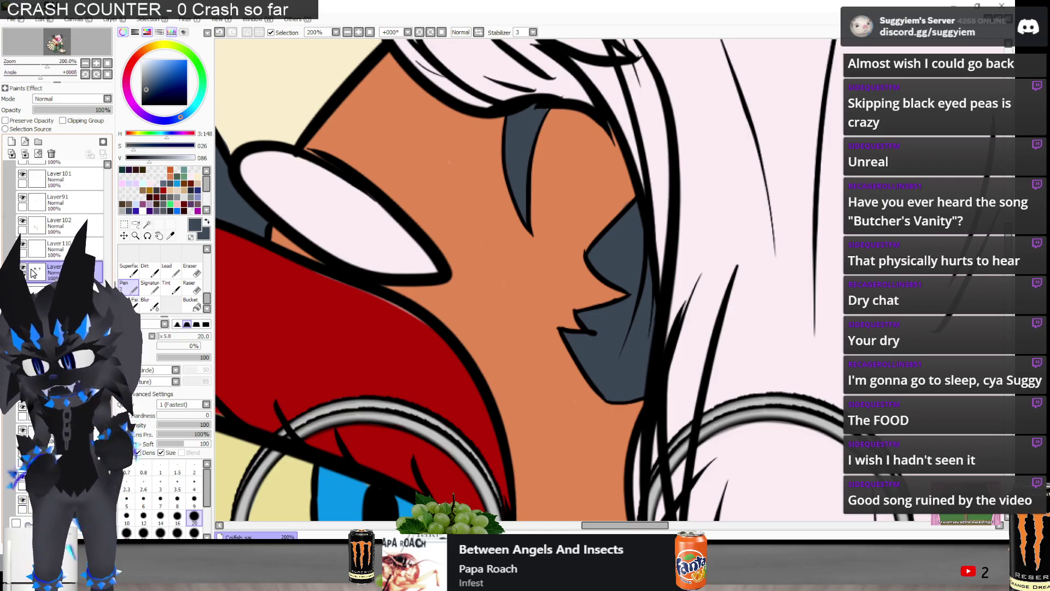
pyautogui.scroll(4, 546, 87)
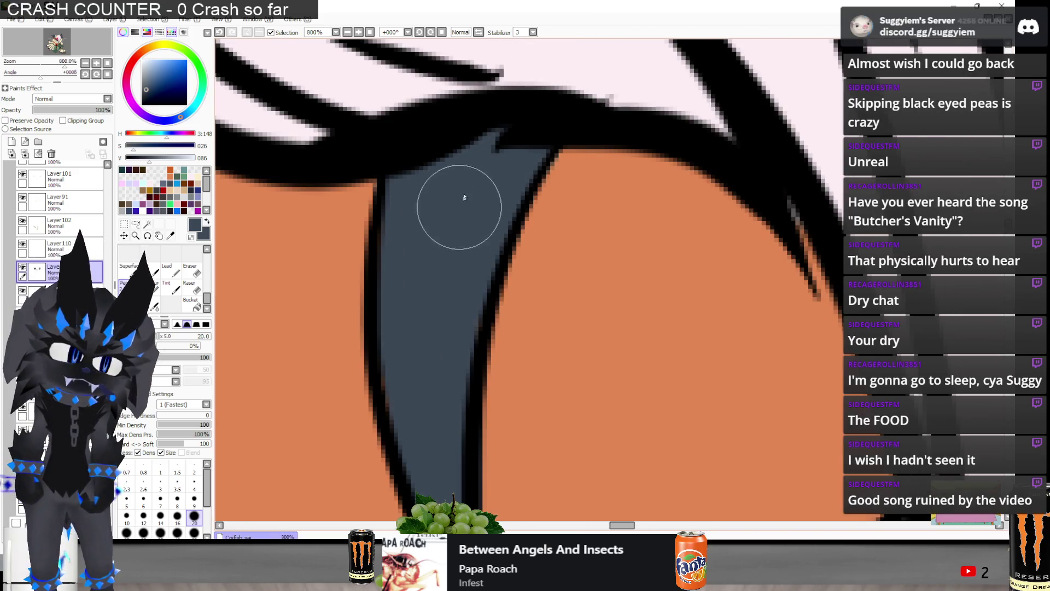
pyautogui.scroll(-3, 475, 146)
pyautogui.scroll(-2, 476, 147)
pyautogui.scroll(1, 382, 134)
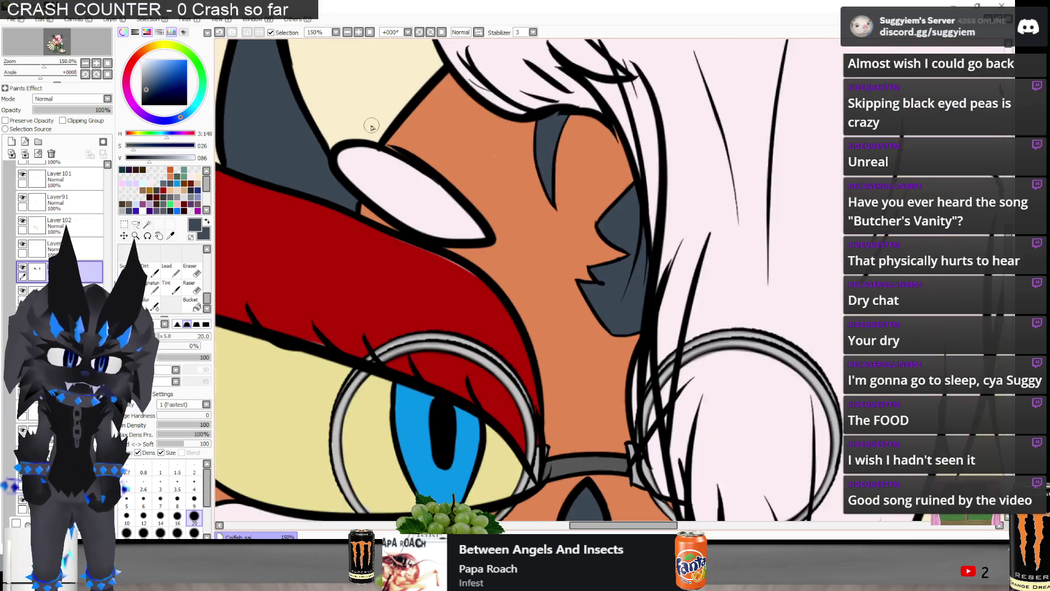
pyautogui.scroll(1, 376, 130)
pyautogui.scroll(1, 614, 180)
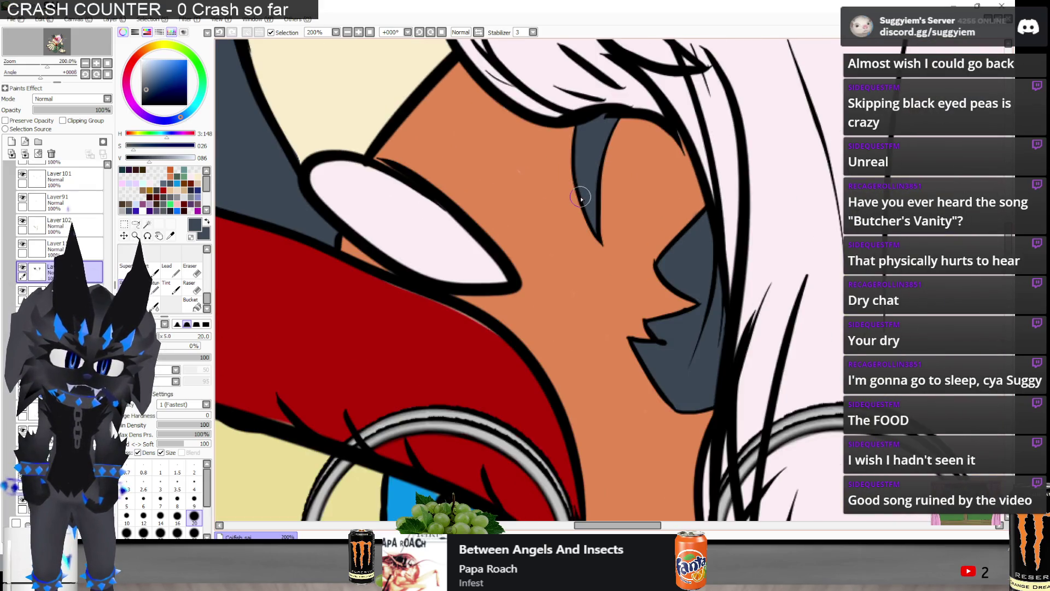
pyautogui.scroll(-2, 582, 199)
# - Sample the bright red brow colour and fill the gap beside the brow line with it
pyautogui.keyDown('alt'); pyautogui.click(368, 314); pyautogui.keyUp('alt')
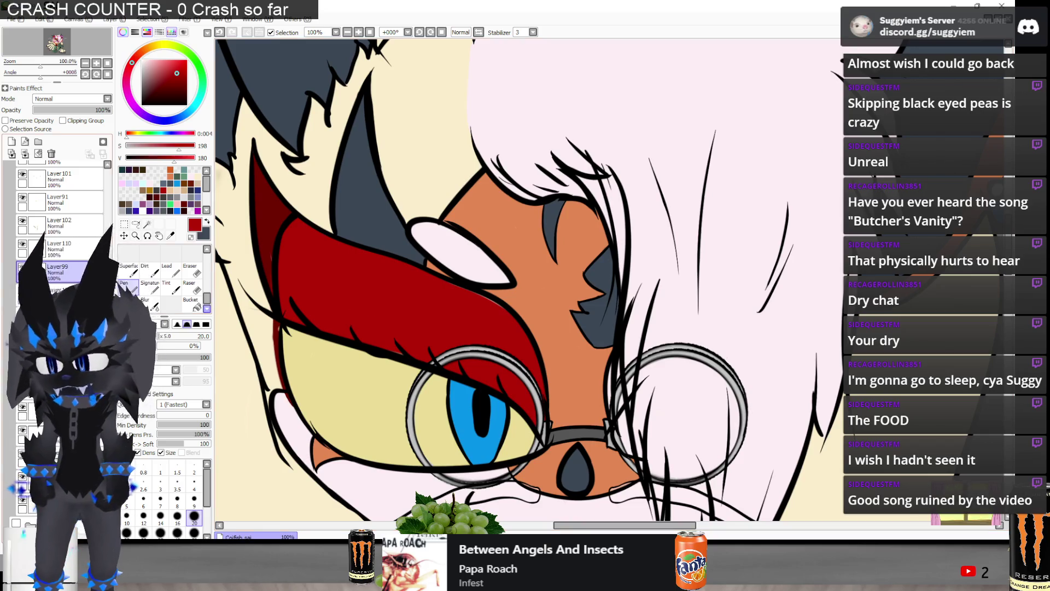
pyautogui.scroll(-1, 60, 230)
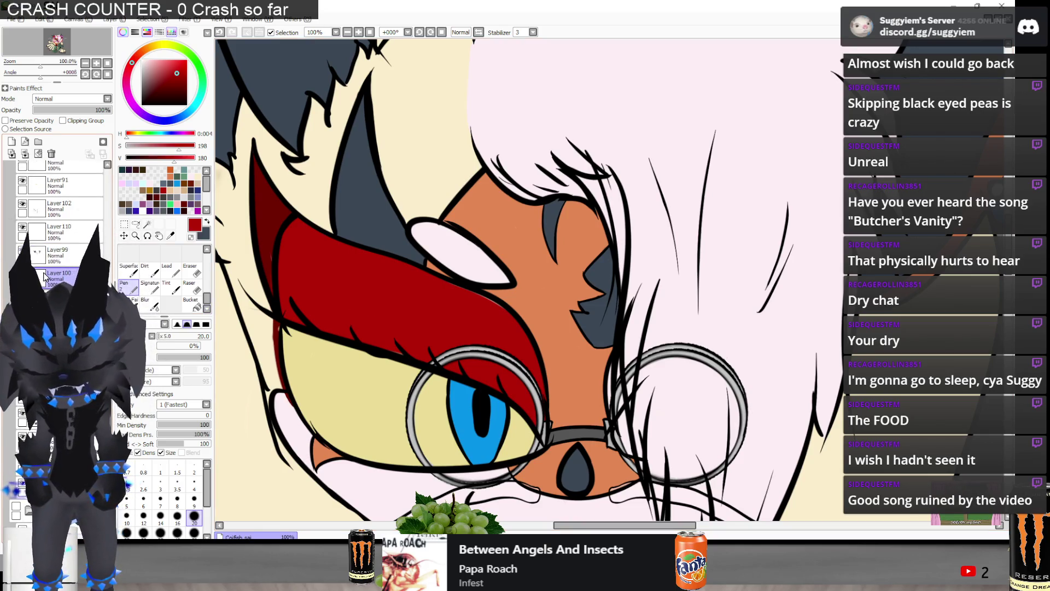
pyautogui.scroll(3, 482, 293)
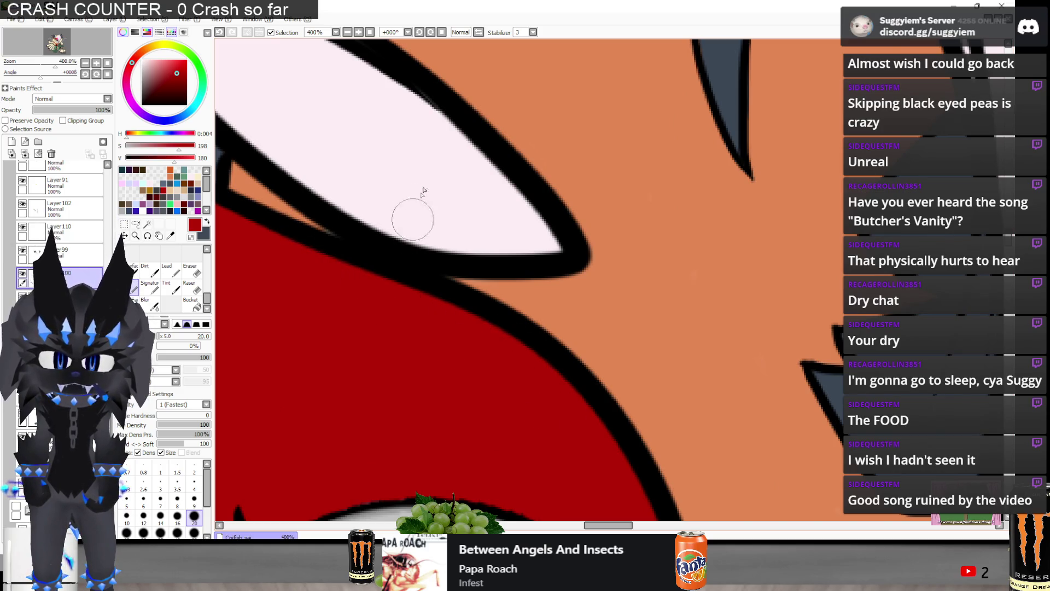
pyautogui.scroll(-1, 419, 202)
pyautogui.scroll(-1, 328, 175)
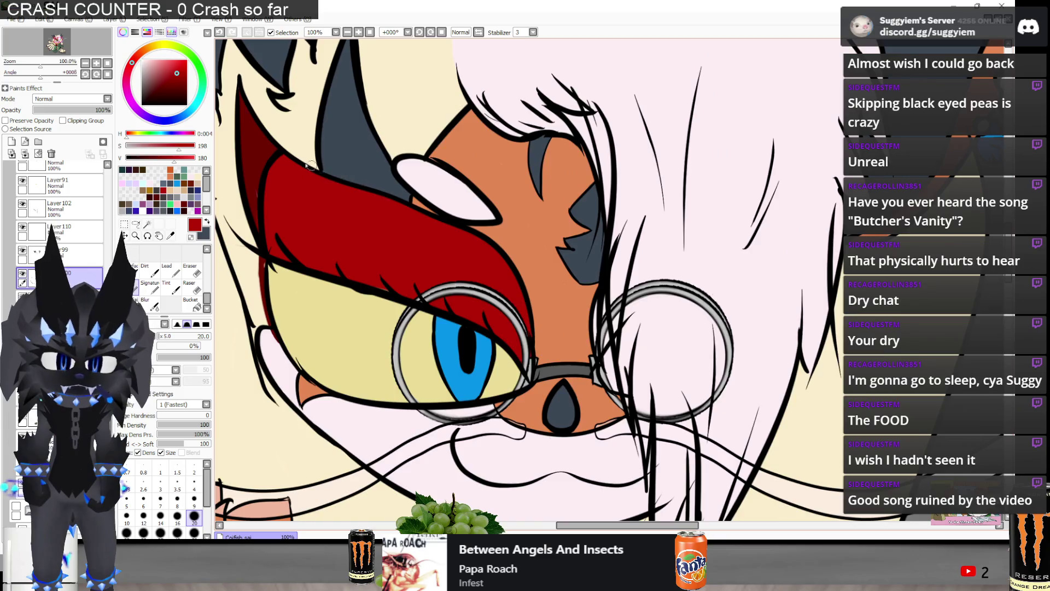
pyautogui.scroll(2, 313, 167)
pyautogui.scroll(-1, 252, 219)
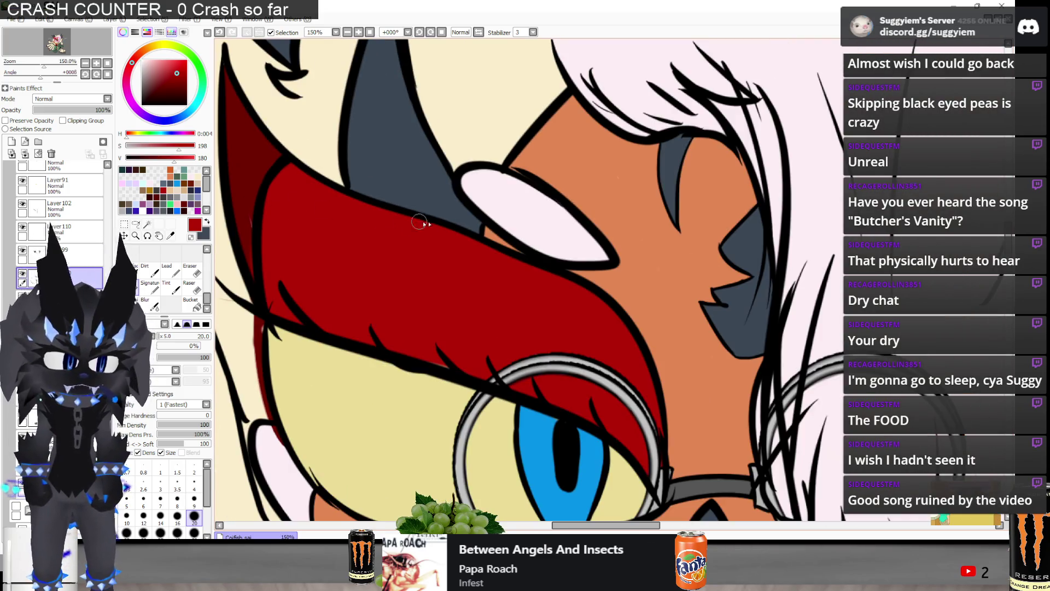
pyautogui.scroll(-1, 487, 180)
pyautogui.scroll(1, 493, 230)
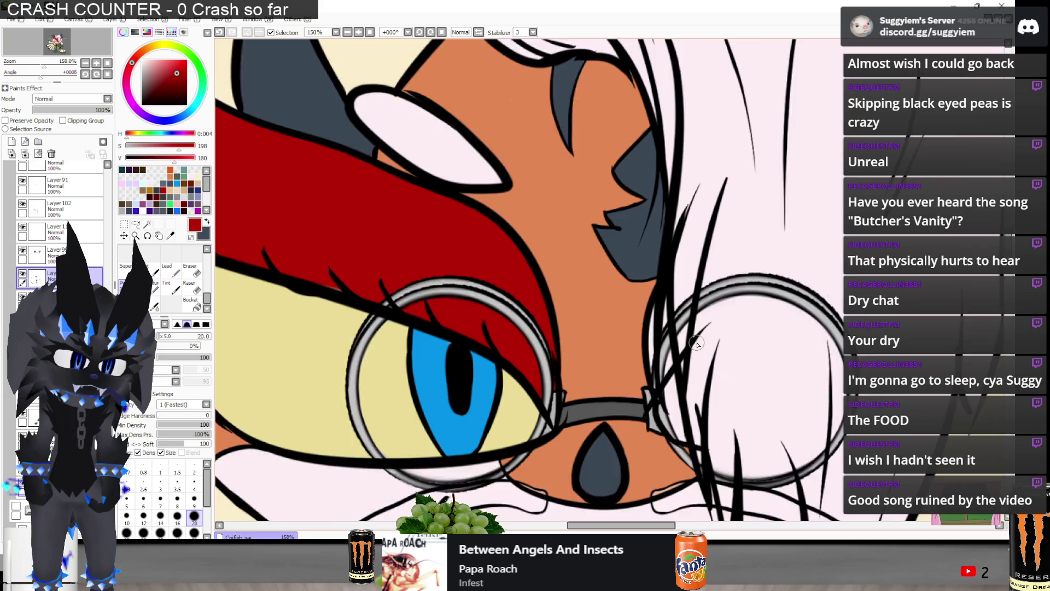
pyautogui.scroll(1, 637, 299)
pyautogui.scroll(1, 637, 298)
pyautogui.moveTo(632, 392)
pyautogui.mouseDown()
pyautogui.moveTo(629, 301)
pyautogui.moveTo(639, 347)
pyautogui.mouseUp()
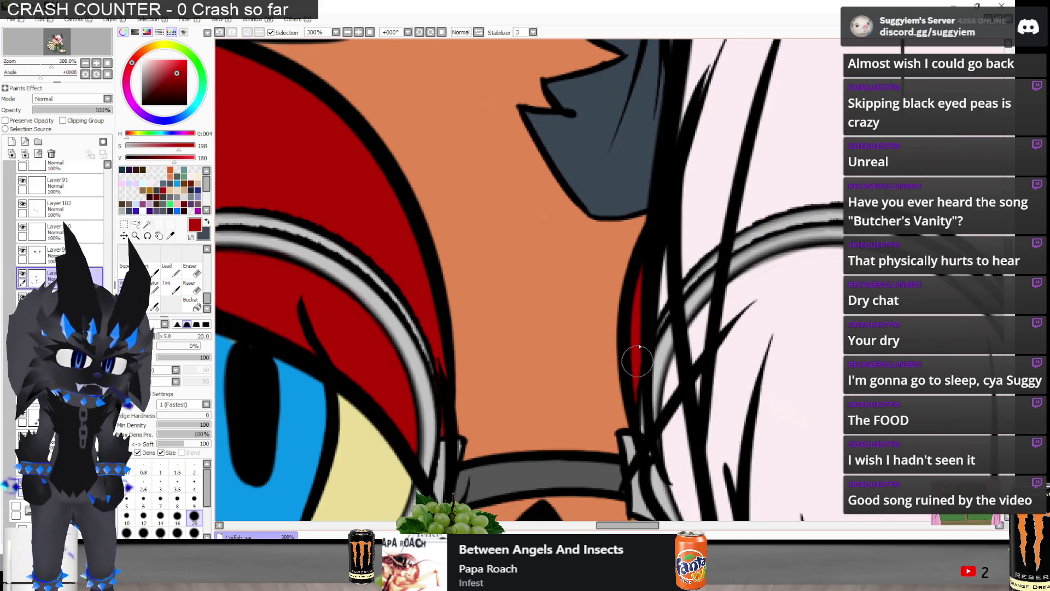
pyautogui.scroll(-2, 638, 347)
pyautogui.scroll(-1, 602, 328)
pyautogui.scroll(-1, 520, 273)
pyautogui.scroll(-1, 415, 209)
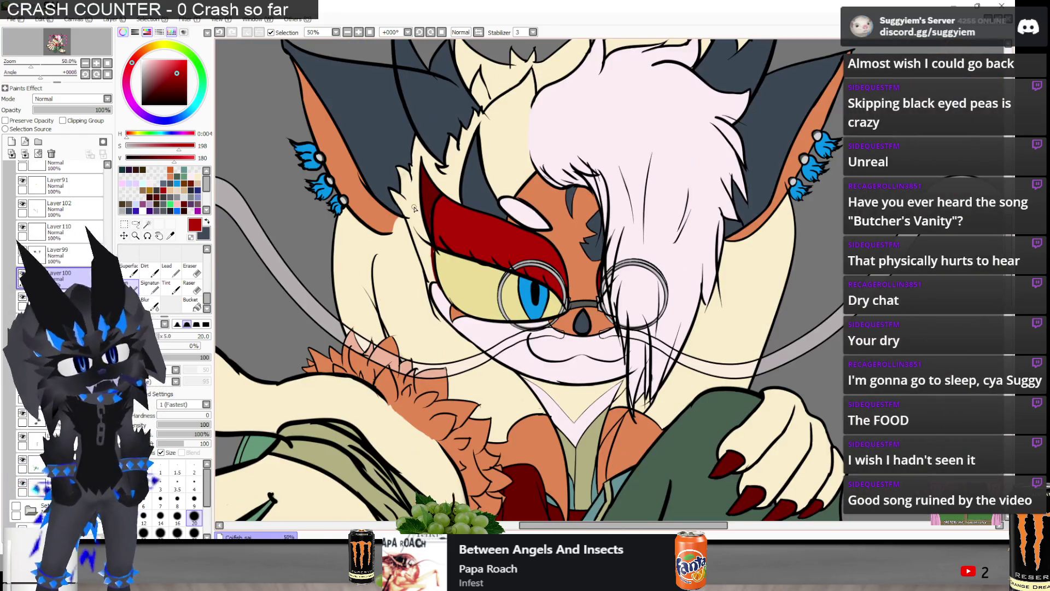
pyautogui.scroll(2, 419, 230)
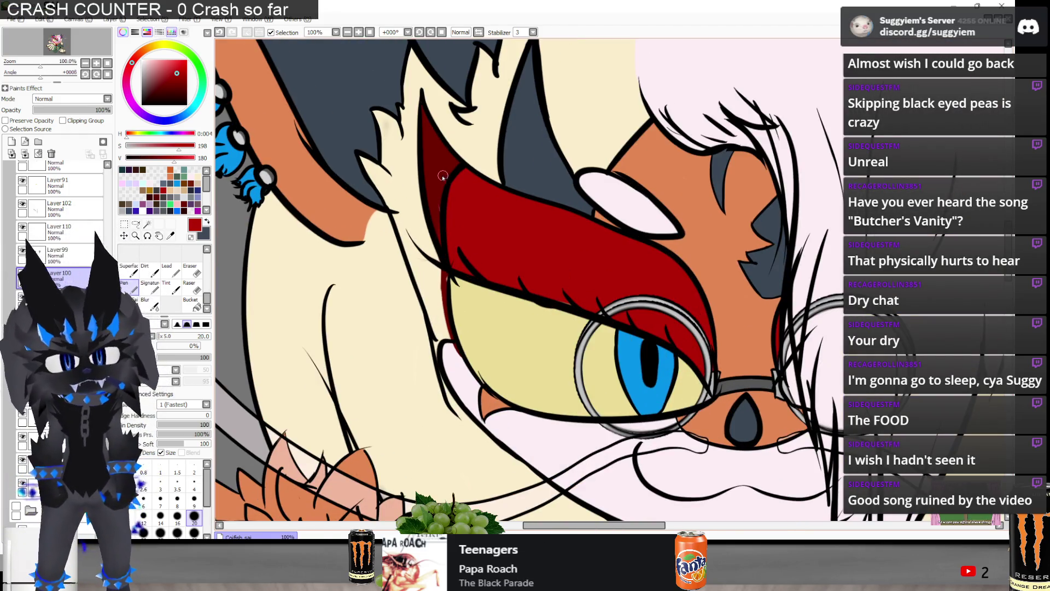
# - Sample the darker red and paint the brow's edge strip with it, then hide the glasses layer to check
pyautogui.keyDown('alt'); pyautogui.click(443, 176); pyautogui.keyUp('alt')
pyautogui.scroll(1, 430, 177)
pyautogui.scroll(1, 432, 181)
pyautogui.scroll(1, 454, 273)
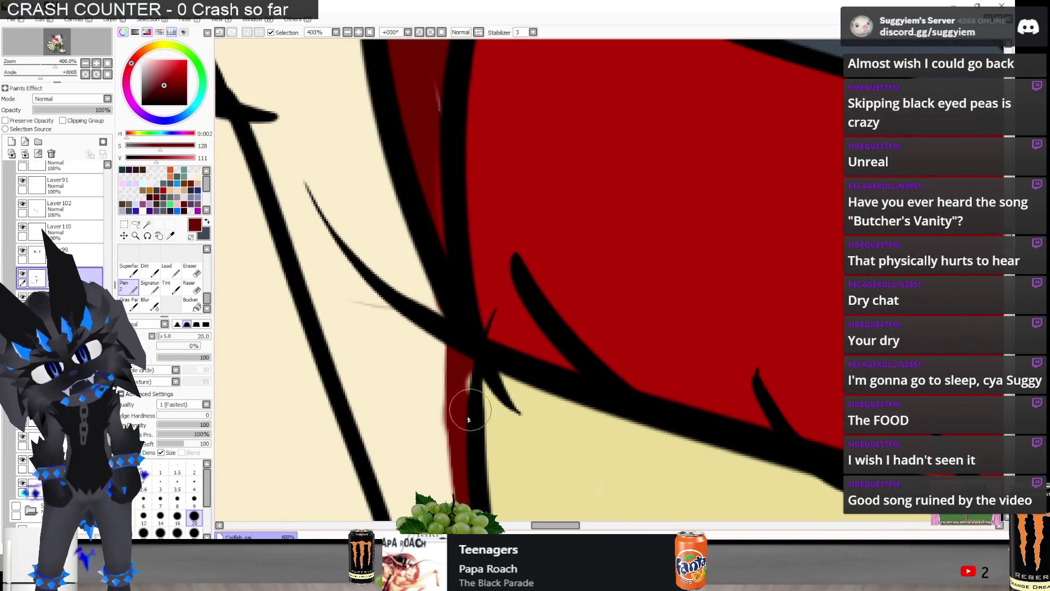
pyautogui.moveTo(462, 405); pyautogui.dragTo(461, 442)
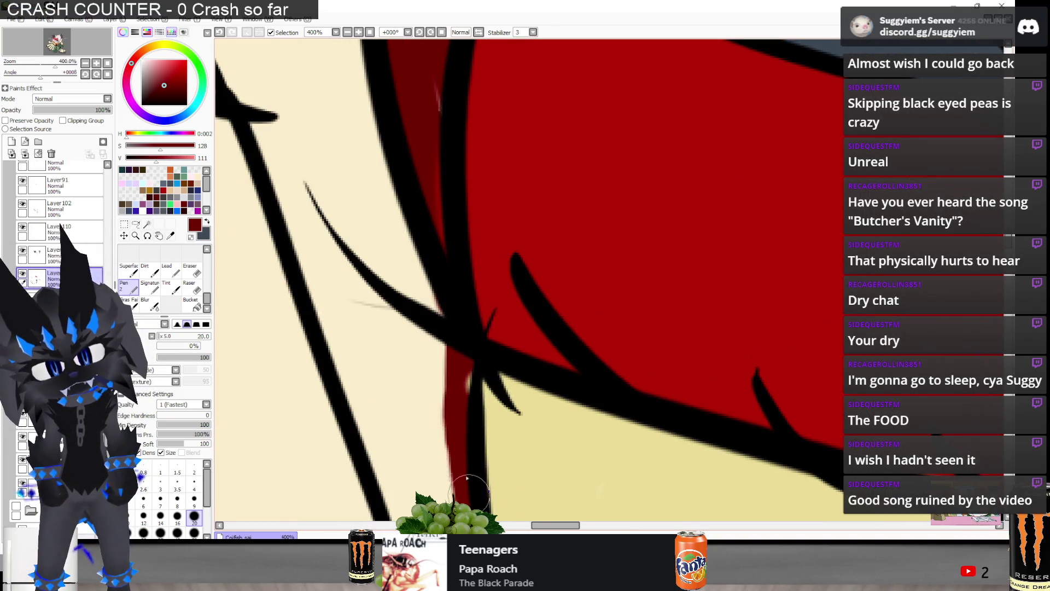
pyautogui.moveTo(469, 493); pyautogui.dragTo(465, 438)
pyautogui.scroll(2, 469, 322)
pyautogui.scroll(2, 454, 164)
pyautogui.moveTo(436, 268); pyautogui.dragTo(454, 433)
pyautogui.scroll(-3, 449, 270)
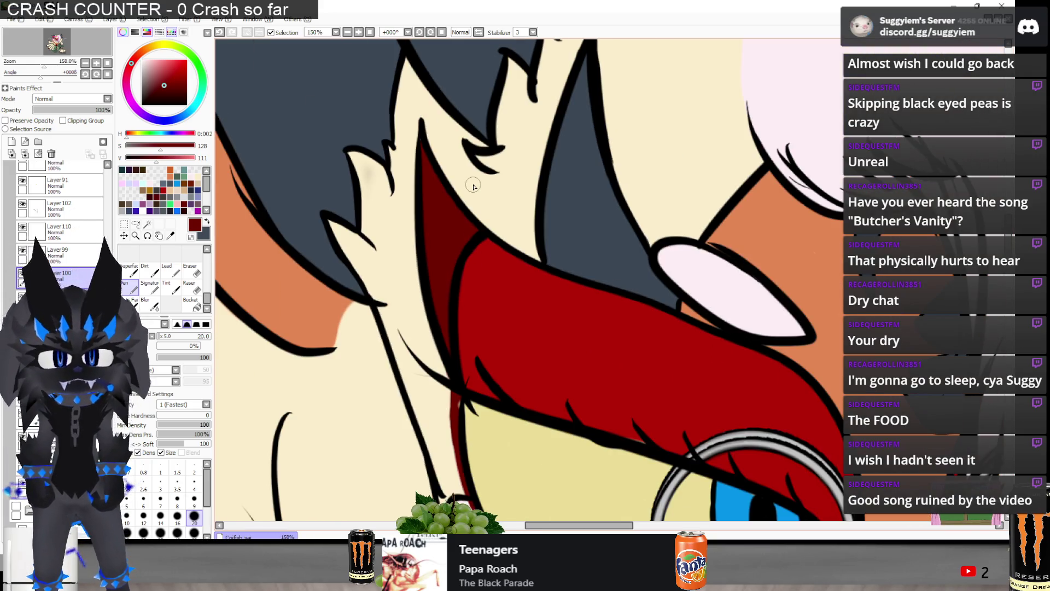
pyautogui.scroll(4, 431, 124)
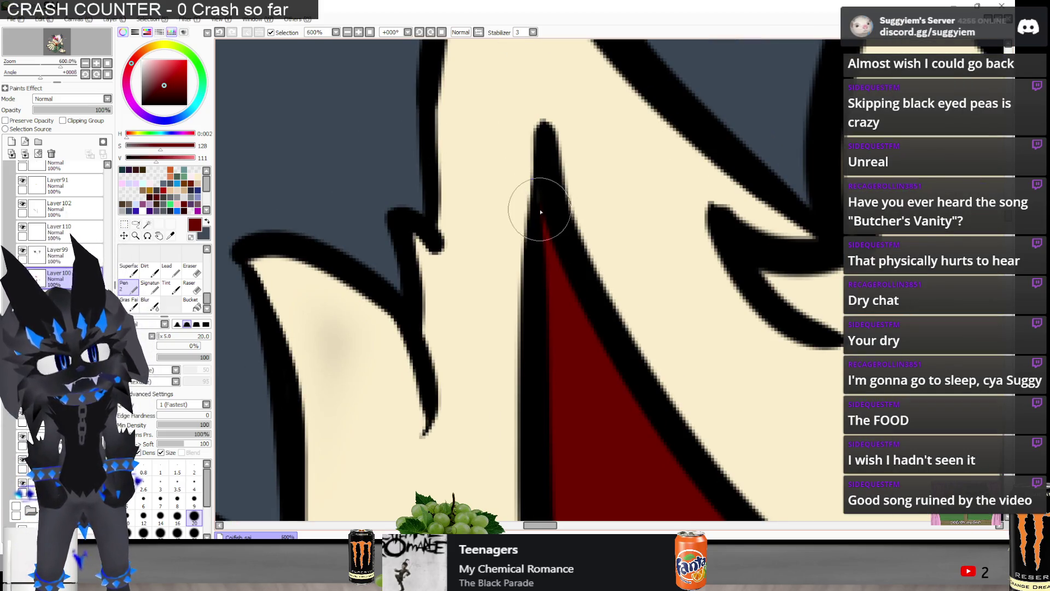
pyautogui.scroll(-4, 391, 168)
pyautogui.scroll(-3, 379, 161)
pyautogui.scroll(-2, 379, 161)
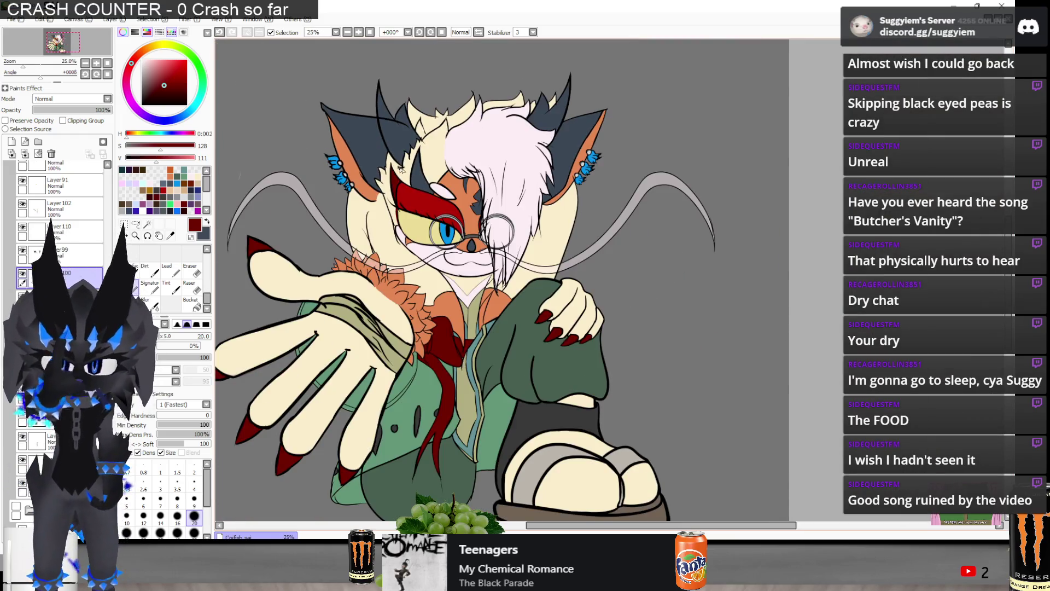
pyautogui.scroll(2, 491, 234)
pyautogui.scroll(2, 378, 203)
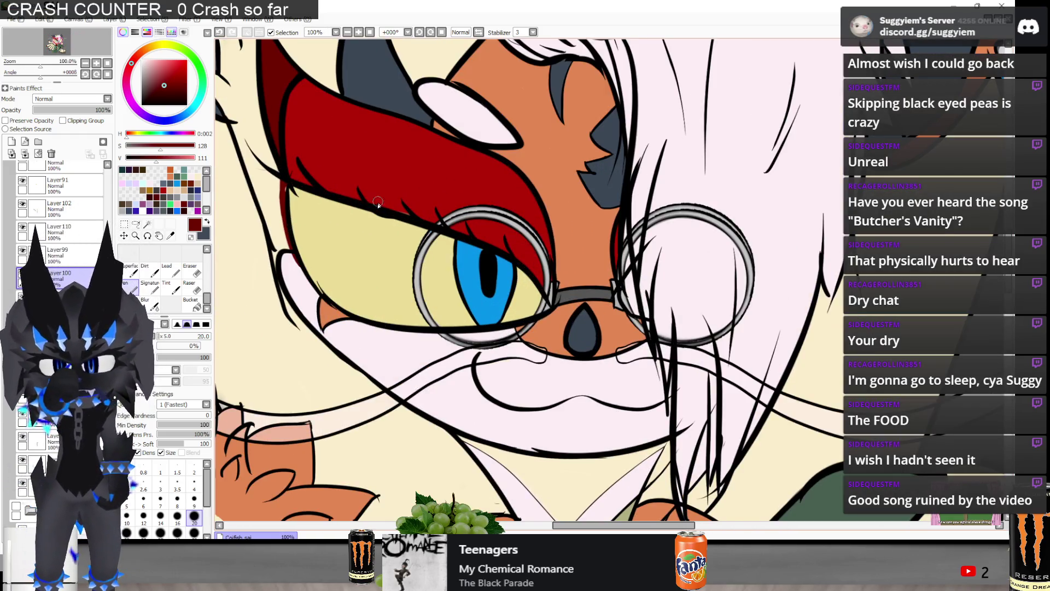
pyautogui.scroll(2, 215, 169)
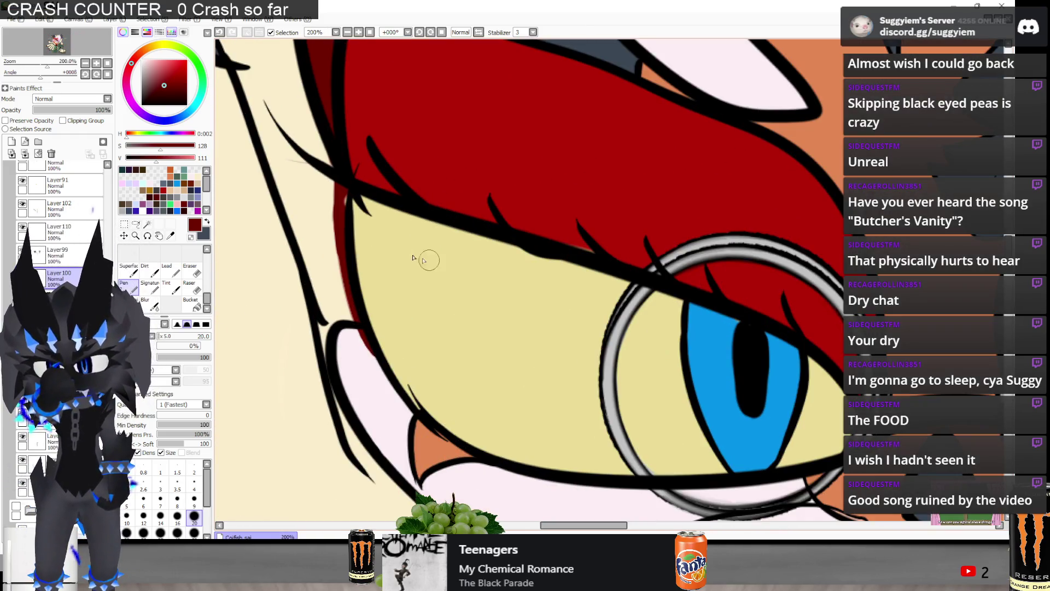
pyautogui.scroll(-5, 60, 219)
pyautogui.scroll(-5, 60, 219)
pyautogui.click(23, 218)
pyautogui.click(22, 218)
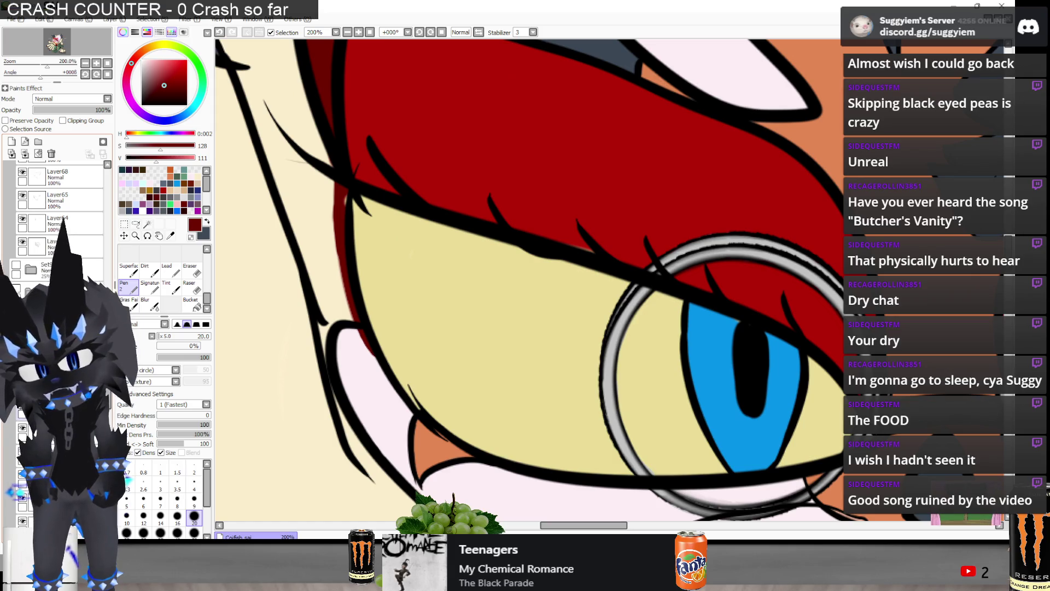
pyautogui.click(22, 427)
pyautogui.click(22, 429)
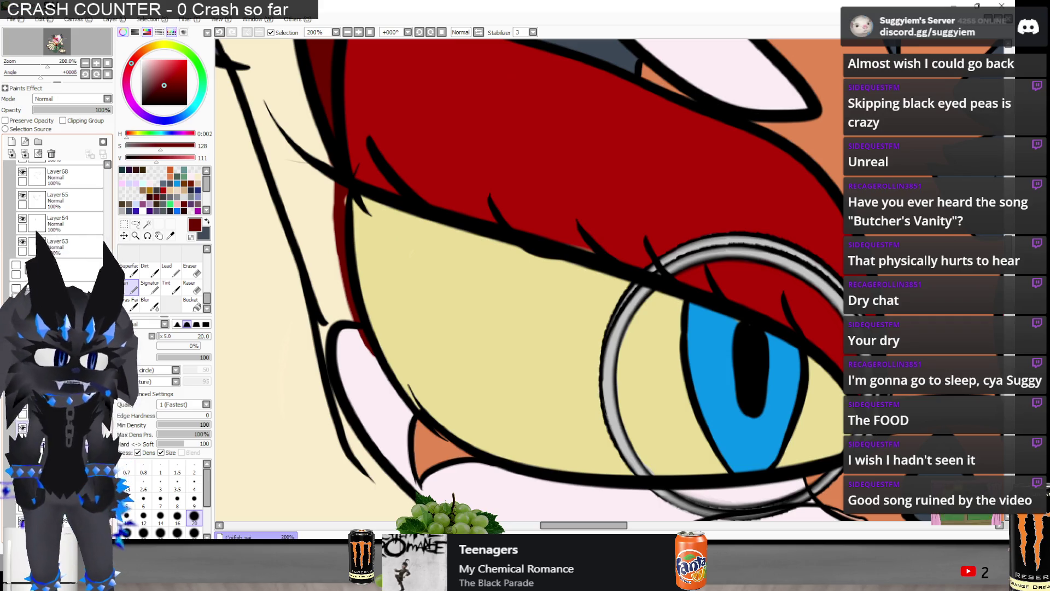
pyautogui.press('e')
pyautogui.scroll(1, 334, 144)
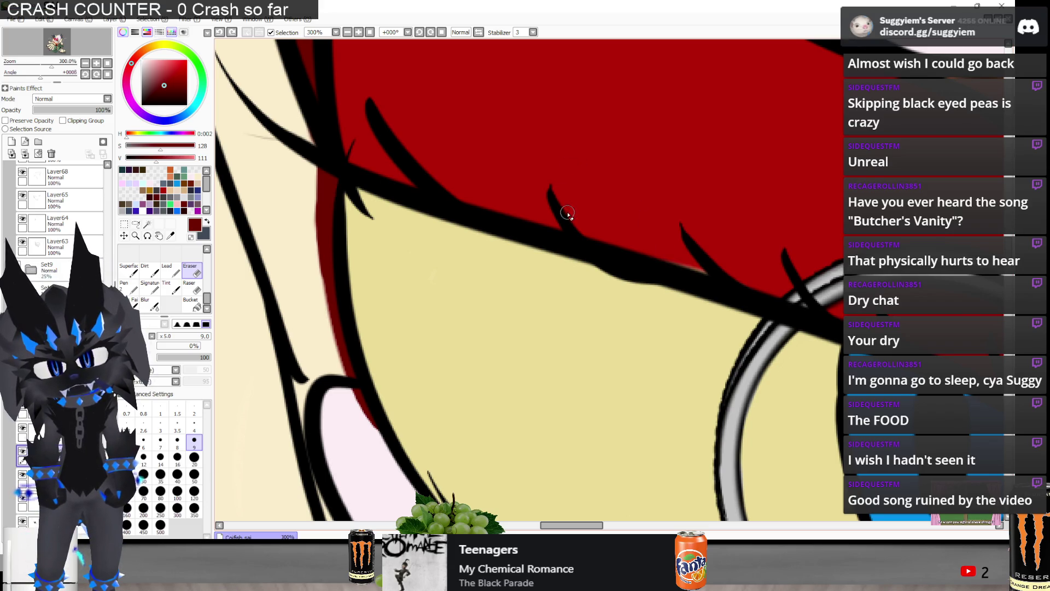
pyautogui.scroll(-1, 577, 216)
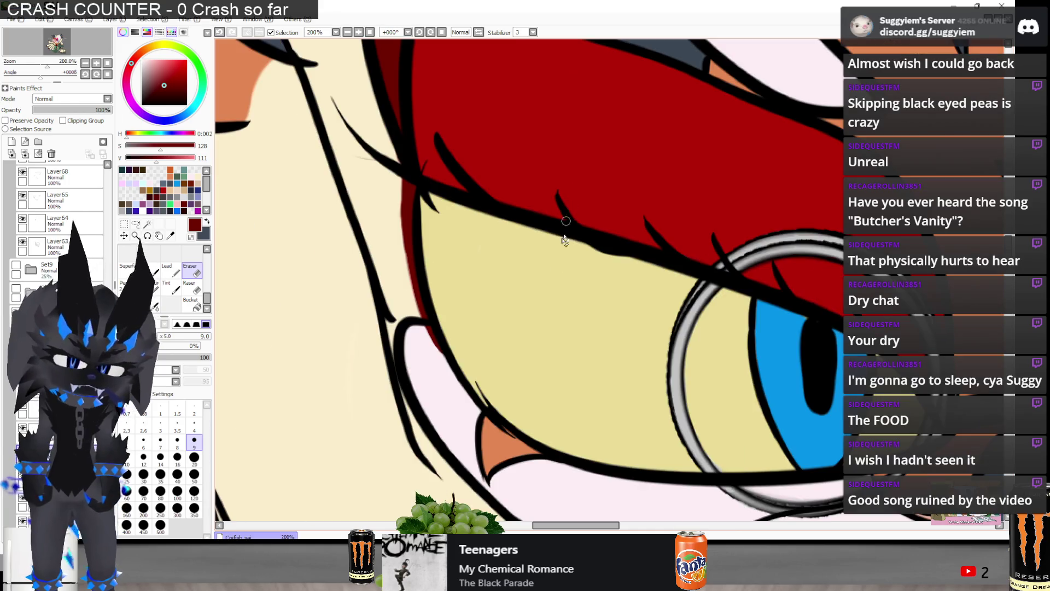
pyautogui.scroll(-3, 58, 219)
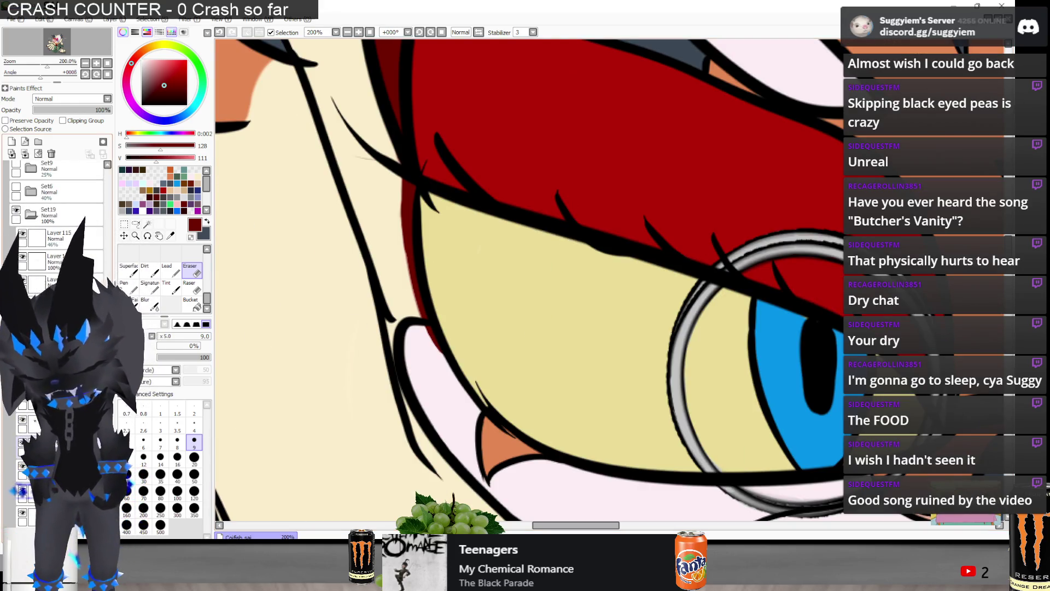
pyautogui.scroll(1, 435, 334)
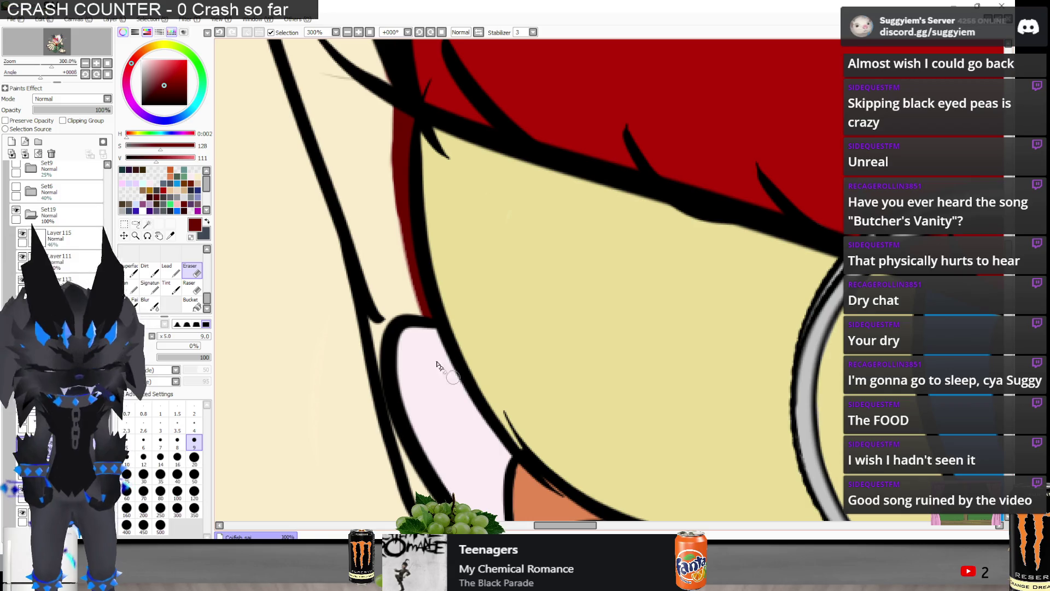
pyautogui.scroll(-1, 423, 368)
pyautogui.scroll(-2, 350, 296)
pyautogui.scroll(-2, 284, 232)
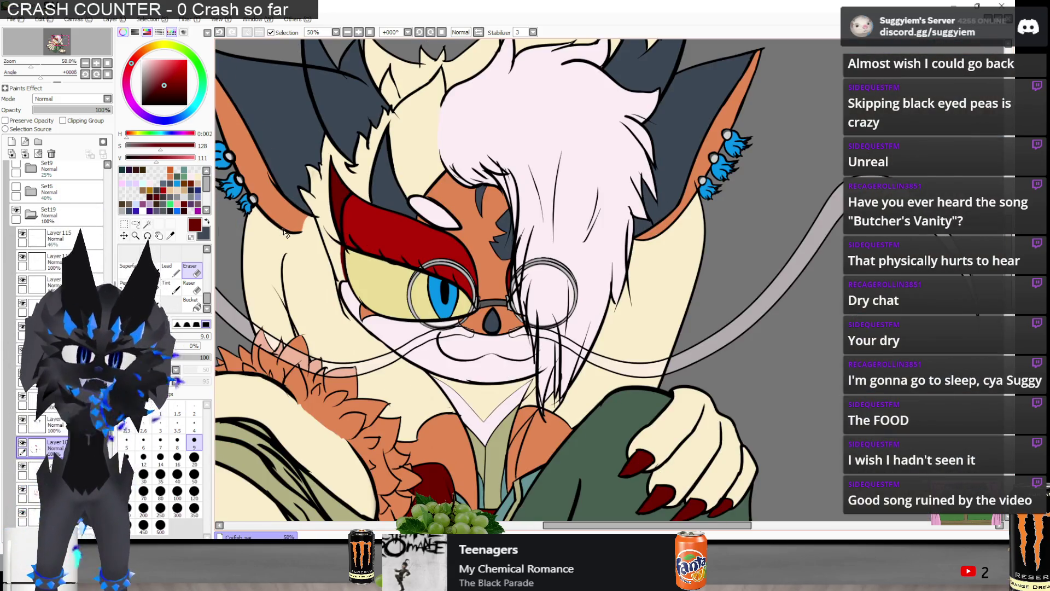
pyautogui.scroll(1, 473, 287)
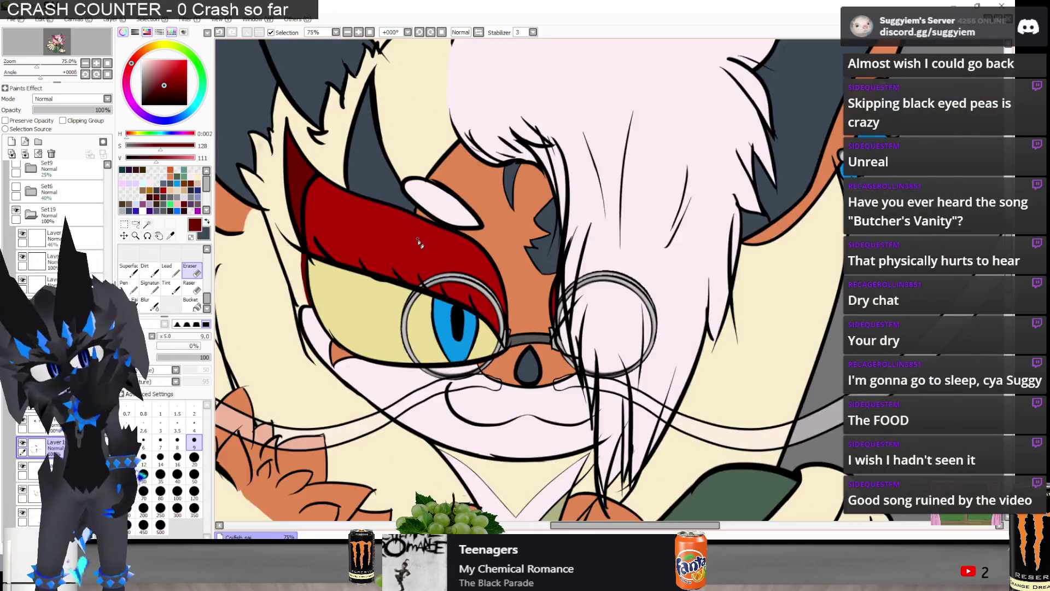
pyautogui.scroll(2, 473, 287)
pyautogui.scroll(1, 474, 329)
pyautogui.scroll(-1, 473, 361)
pyautogui.scroll(-1, 473, 328)
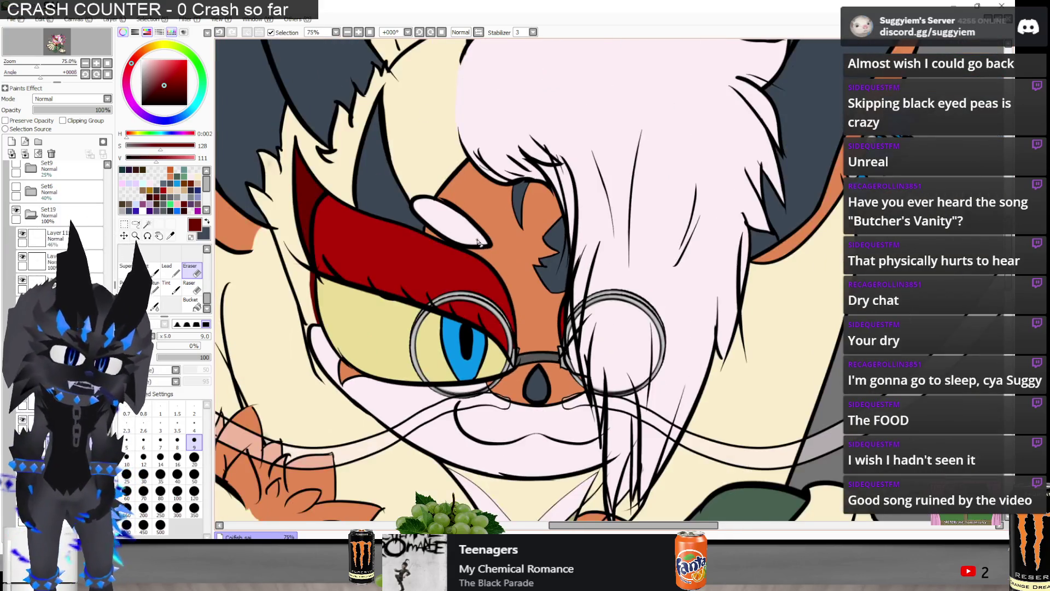
pyautogui.scroll(-2, 472, 273)
pyautogui.scroll(-1, 471, 244)
pyautogui.scroll(2, 471, 243)
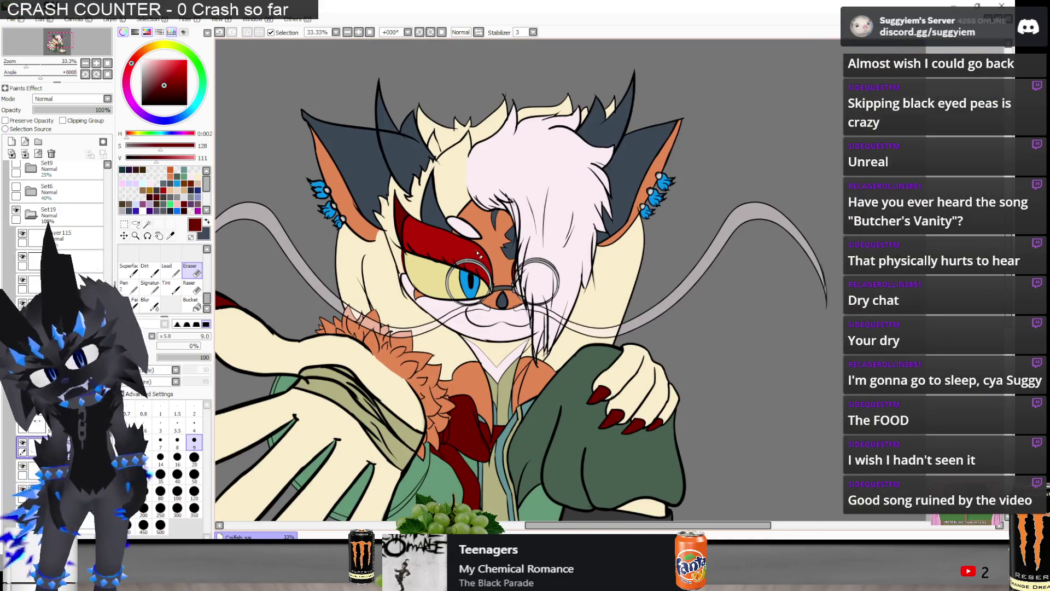
pyautogui.scroll(3, 478, 253)
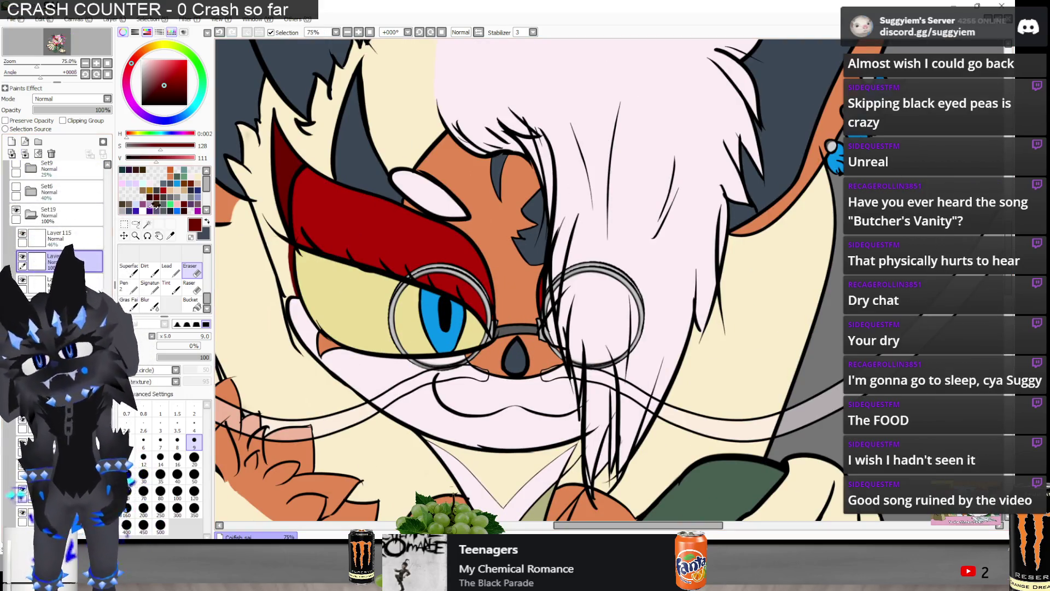
pyautogui.scroll(1, 492, 358)
pyautogui.hotkey('alt', 'Tab')
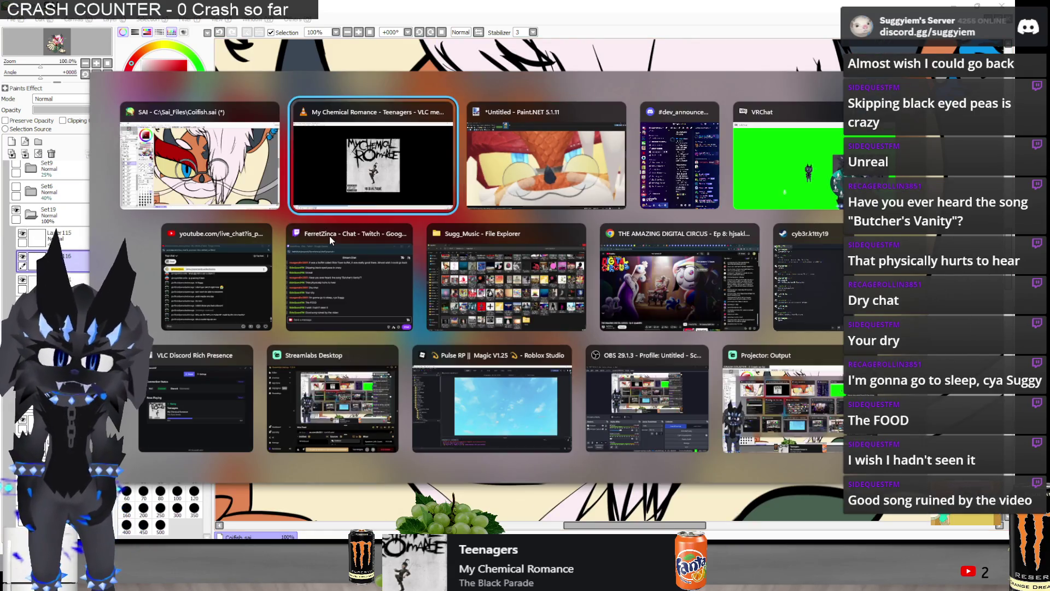
# - Pick a cool blue-grey and paint it over the eye inside the left lens
pyautogui.hotkey('alt', 'Tab')
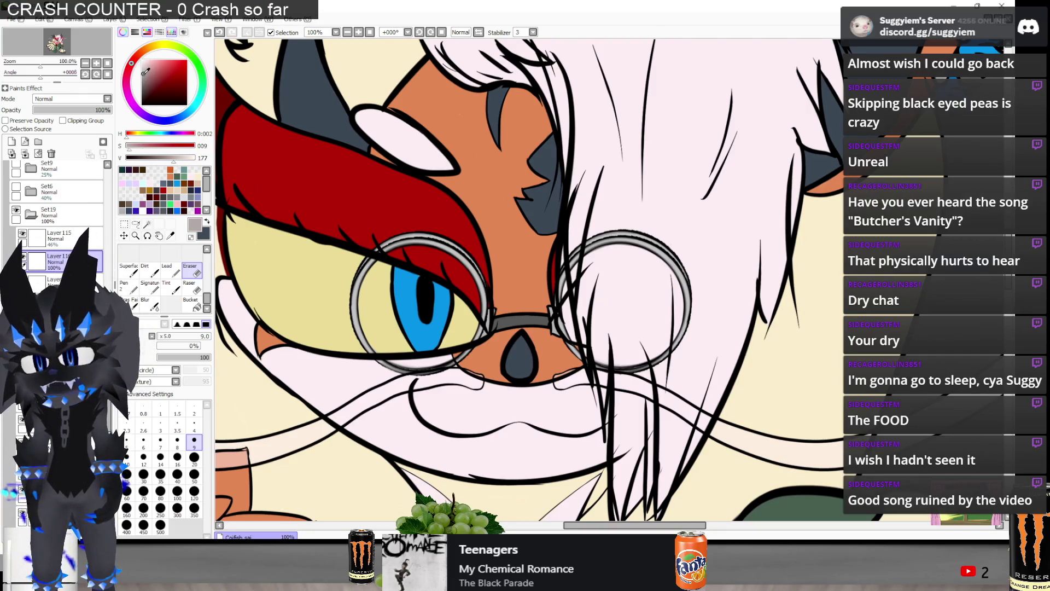
pyautogui.click(179, 120)
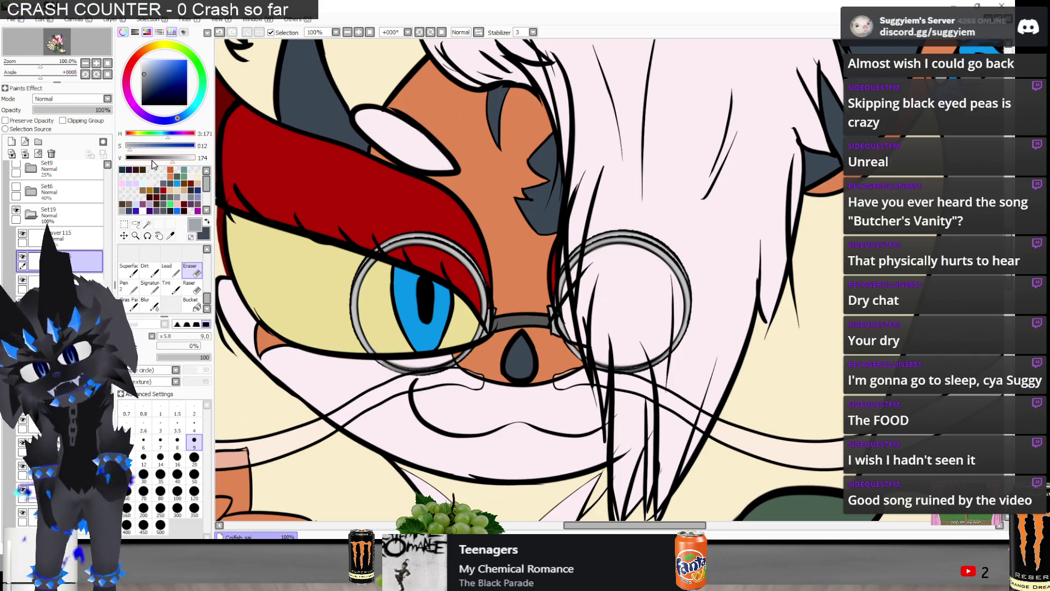
pyautogui.press('n')
pyautogui.scroll(1, 396, 356)
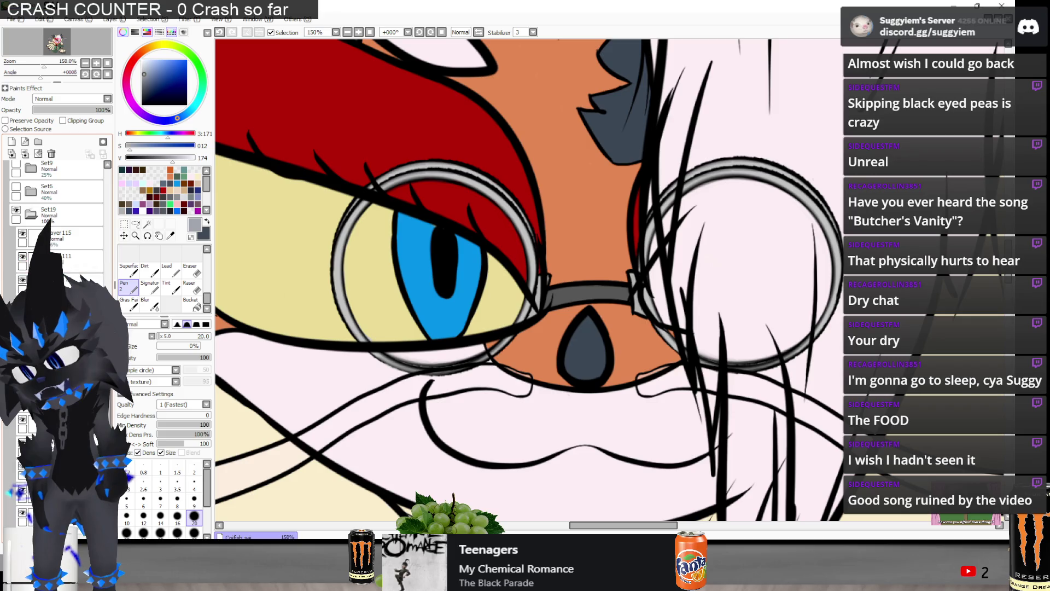
pyautogui.moveTo(426, 257)
pyautogui.mouseDown()
pyautogui.moveTo(381, 294)
pyautogui.moveTo(403, 252)
pyautogui.mouseUp()
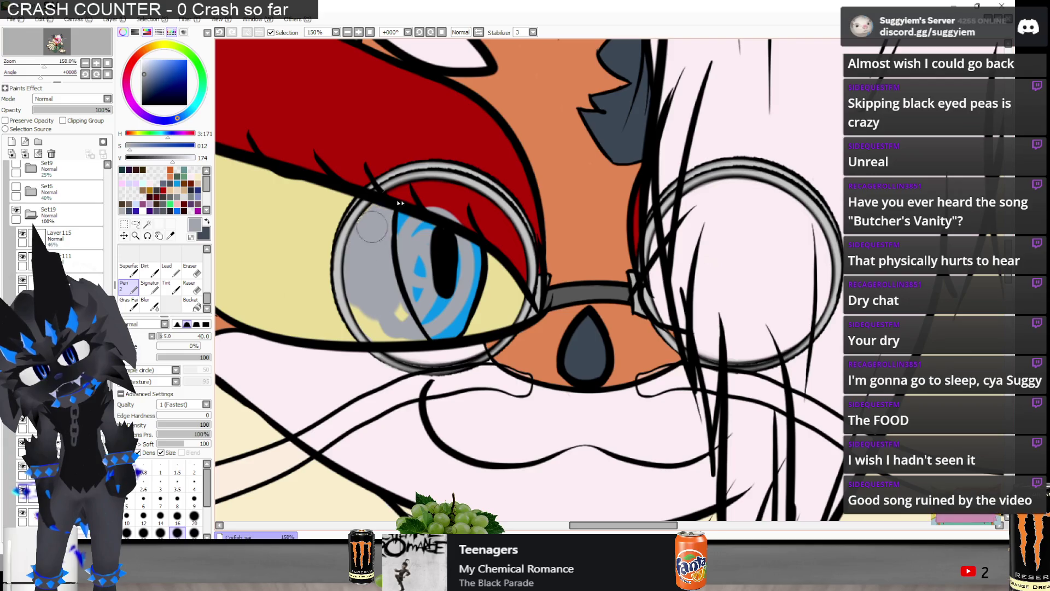
# - Cover the whole left lens interior with near-white, including the iris and red-yellow patches
pyautogui.moveTo(140, 73); pyautogui.dragTo(141, 62)
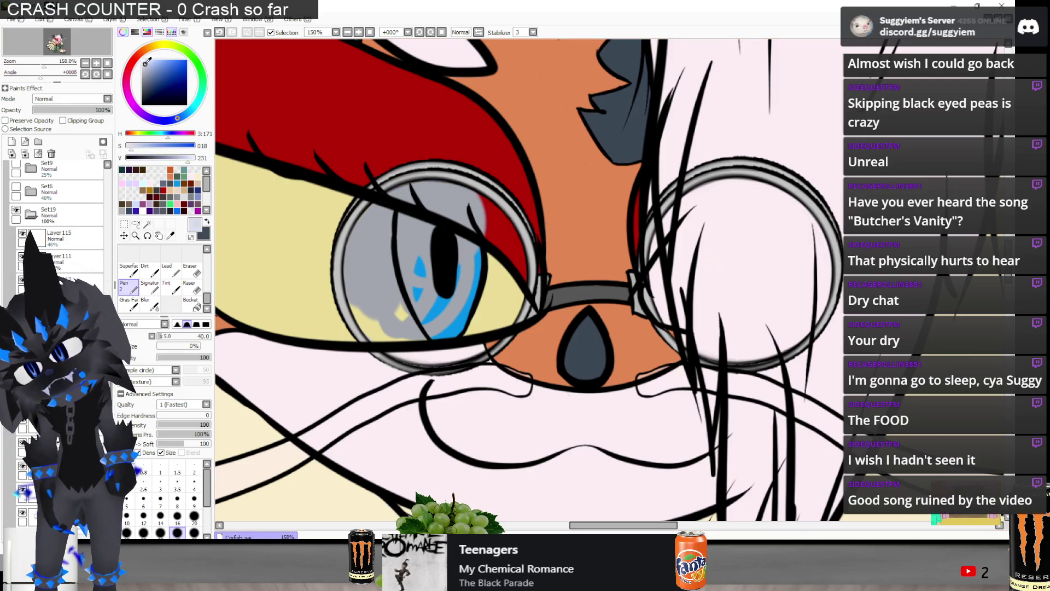
pyautogui.moveTo(374, 249)
pyautogui.mouseDown()
pyautogui.moveTo(383, 274)
pyautogui.moveTo(381, 225)
pyautogui.mouseUp()
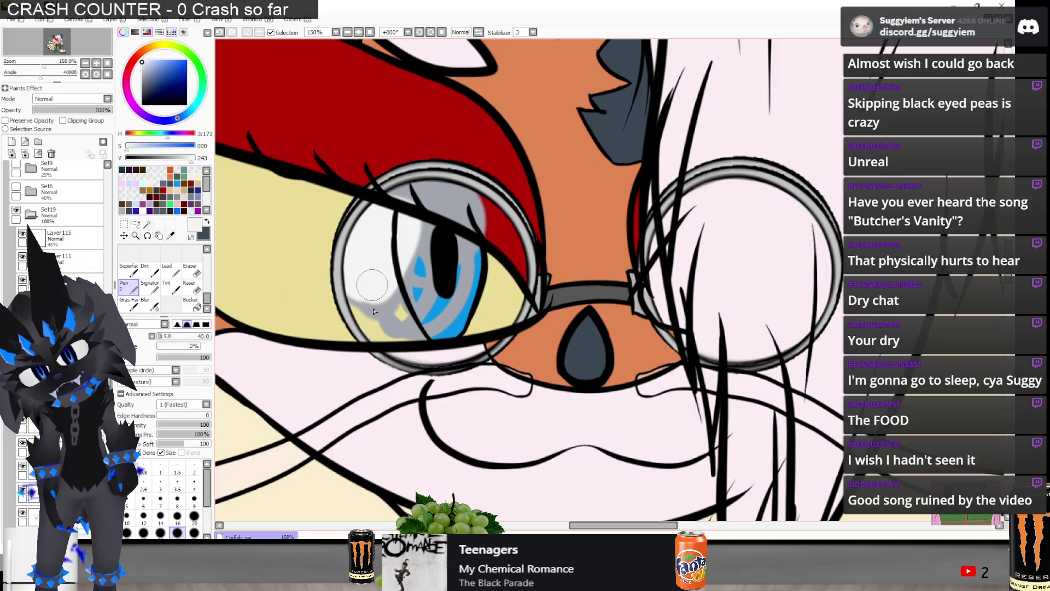
pyautogui.moveTo(375, 305); pyautogui.dragTo(379, 336)
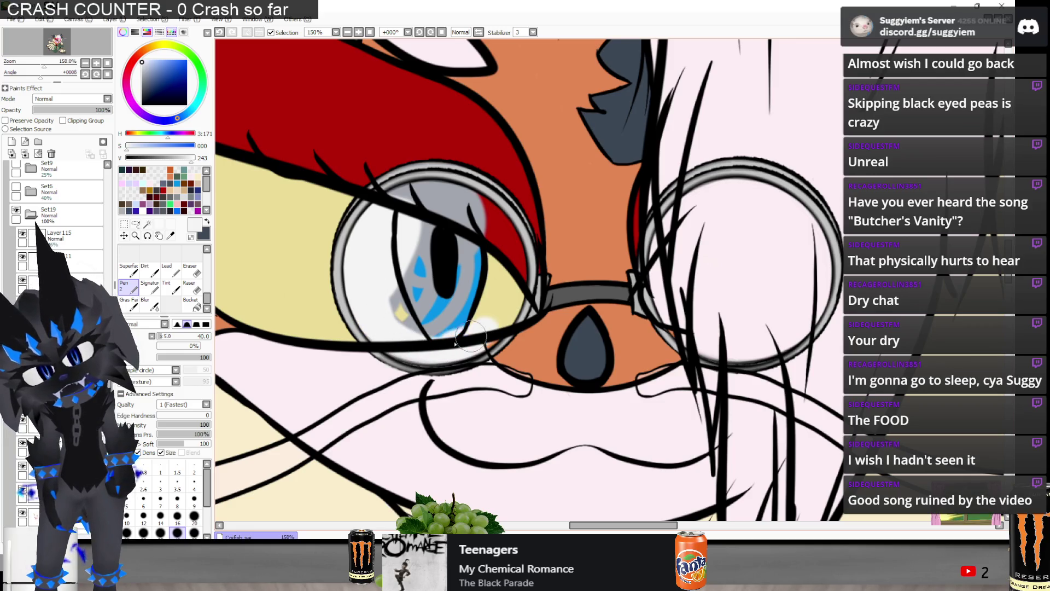
pyautogui.moveTo(479, 331); pyautogui.dragTo(444, 249)
pyautogui.moveTo(464, 284); pyautogui.dragTo(472, 221)
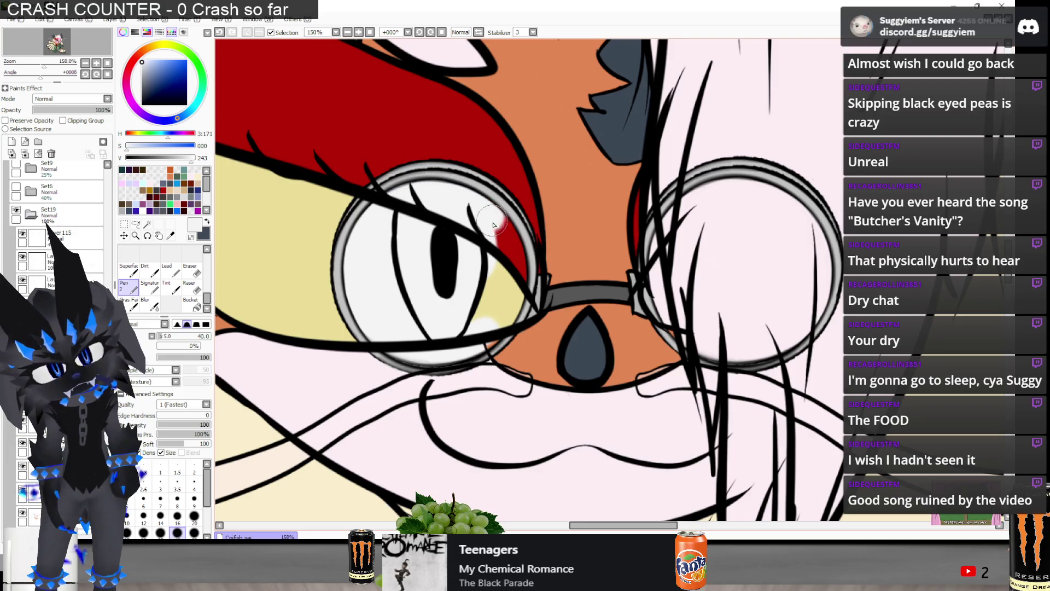
pyautogui.moveTo(504, 233); pyautogui.dragTo(469, 319)
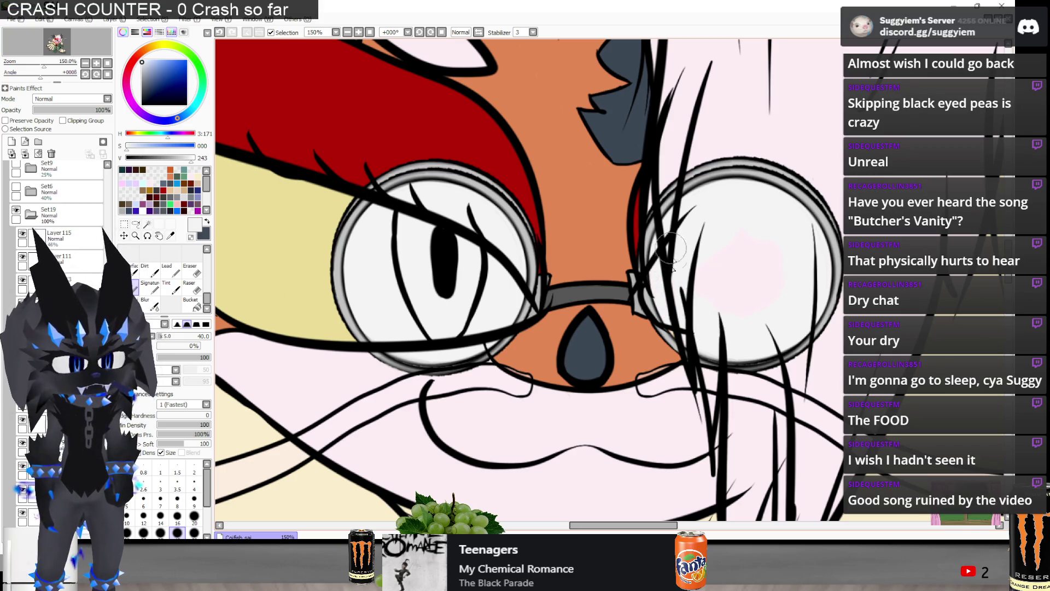
# - Fill the right lens with near-white and drop the lens layer to 50% opacity
pyautogui.moveTo(734, 217); pyautogui.dragTo(766, 232)
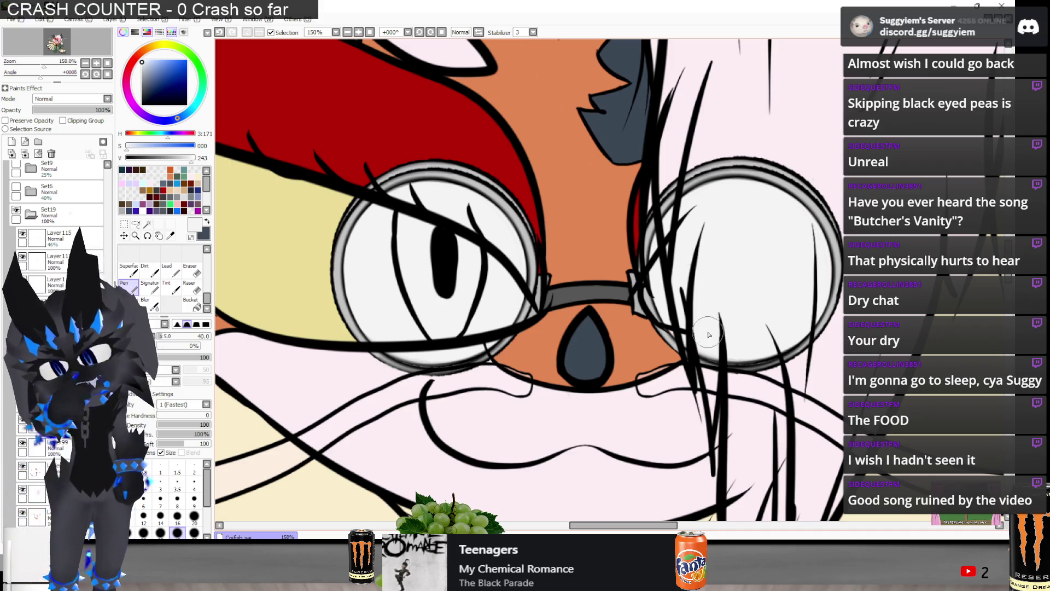
pyautogui.moveTo(110, 110); pyautogui.dragTo(82, 113)
pyautogui.scroll(-4, 417, 208)
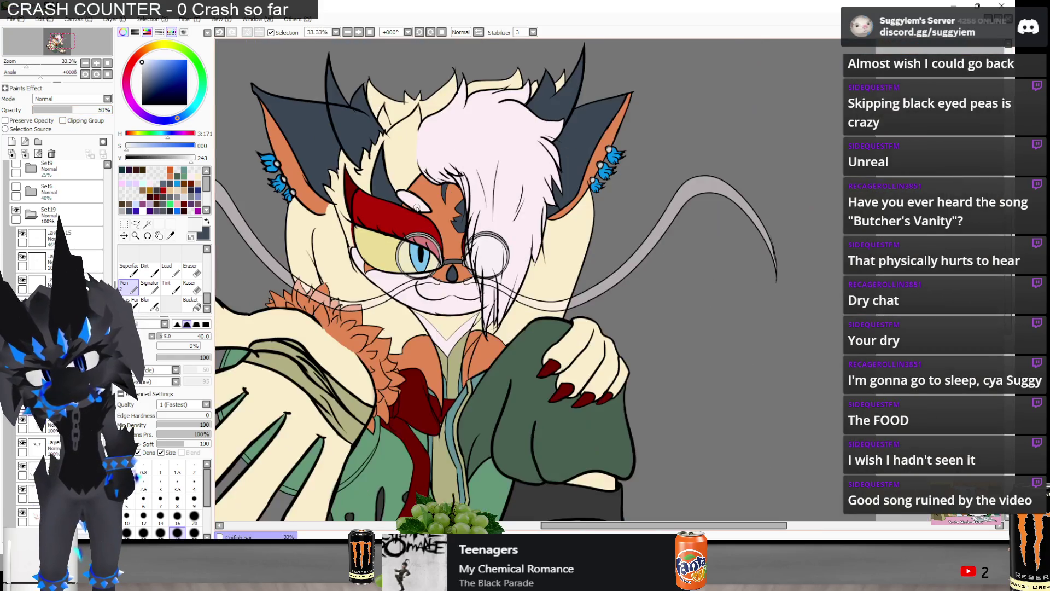
# - Try darkening the lens fill with Brightness and Contrast, then undo it
pyautogui.scroll(1, 417, 208)
pyautogui.click(185, 19)
pyautogui.click(219, 35)
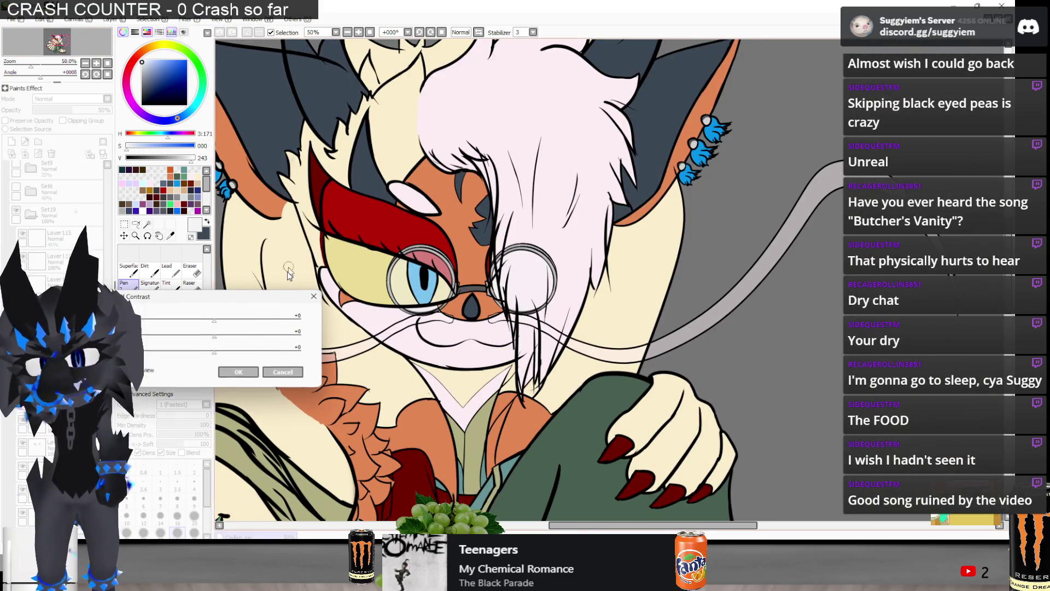
pyautogui.moveTo(214, 321)
pyautogui.mouseDown()
pyautogui.moveTo(164, 321)
pyautogui.moveTo(168, 341)
pyautogui.mouseUp()
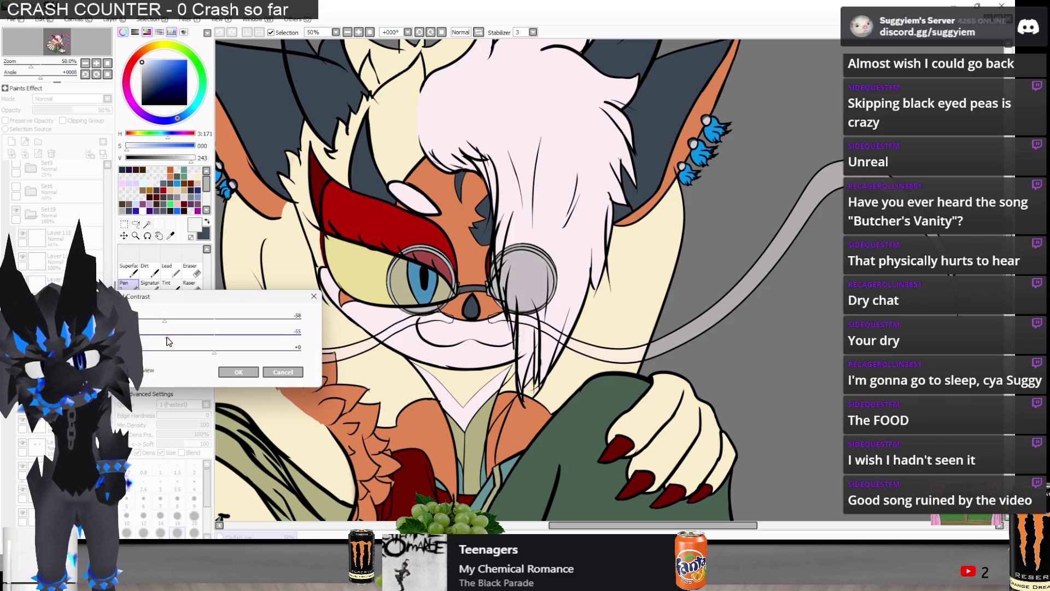
pyautogui.click(238, 372)
pyautogui.scroll(2, 326, 336)
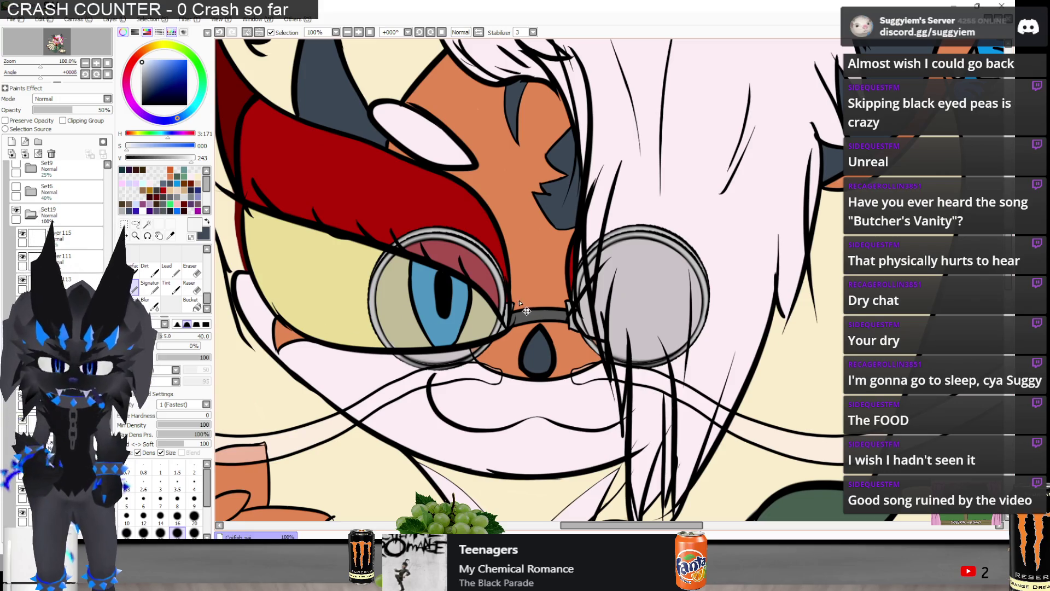
pyautogui.hotkey('ctrl', 'z')
pyautogui.hotkey('ctrl', 'z')
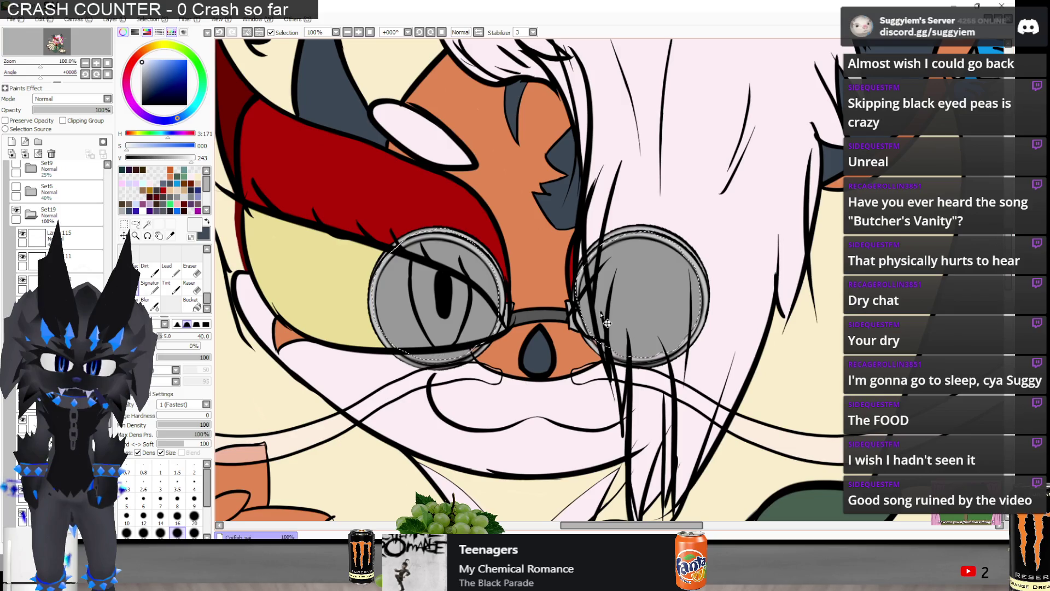
# - Set the lens layer opacity to about 57% and squash the lenses slightly flatter vertically
pyautogui.moveTo(46, 110); pyautogui.dragTo(62, 115)
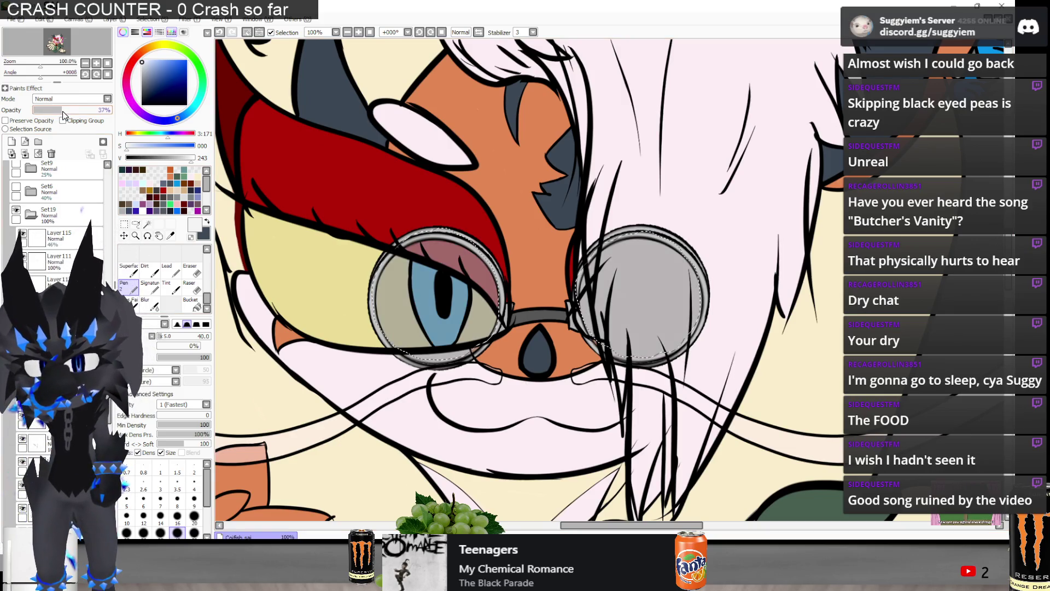
pyautogui.click(124, 235)
pyautogui.scroll(1, 350, 320)
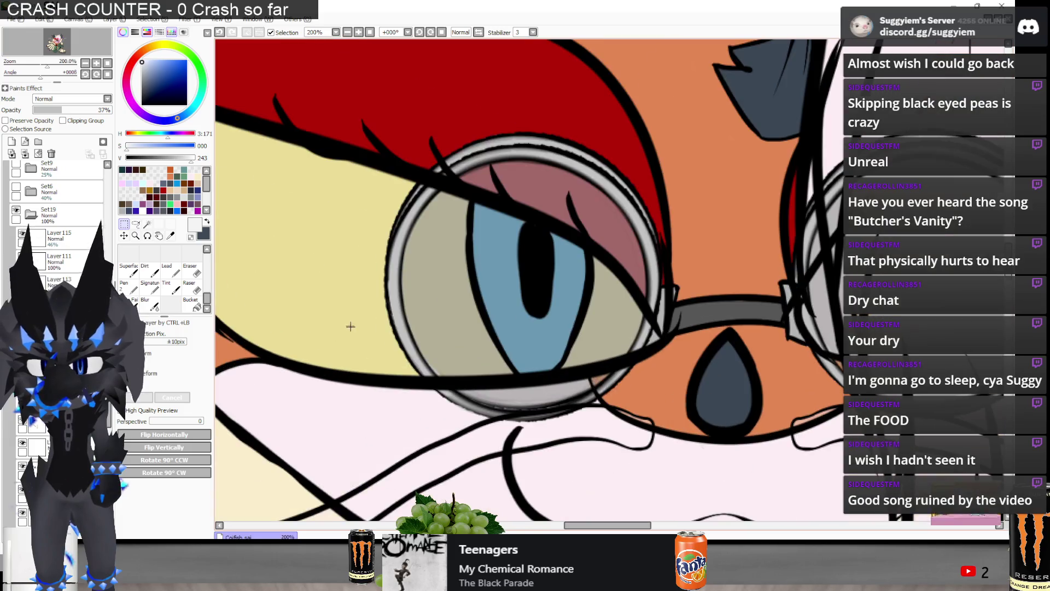
pyautogui.scroll(-1, 330, 353)
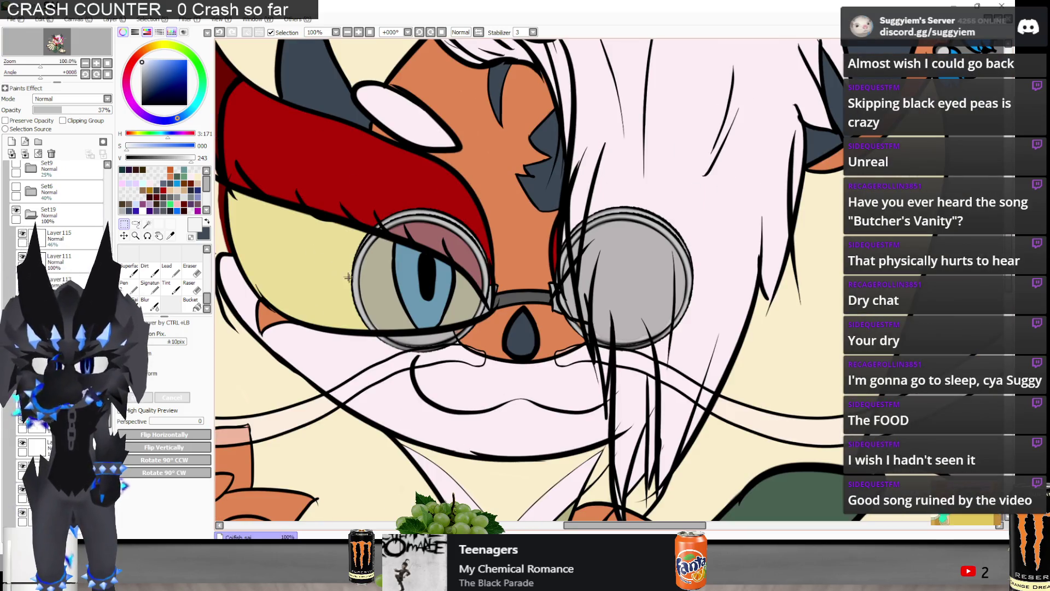
pyautogui.click(513, 223)
pyautogui.moveTo(517, 208); pyautogui.dragTo(518, 216)
pyautogui.moveTo(520, 344); pyautogui.dragTo(517, 341)
pyautogui.click(135, 398)
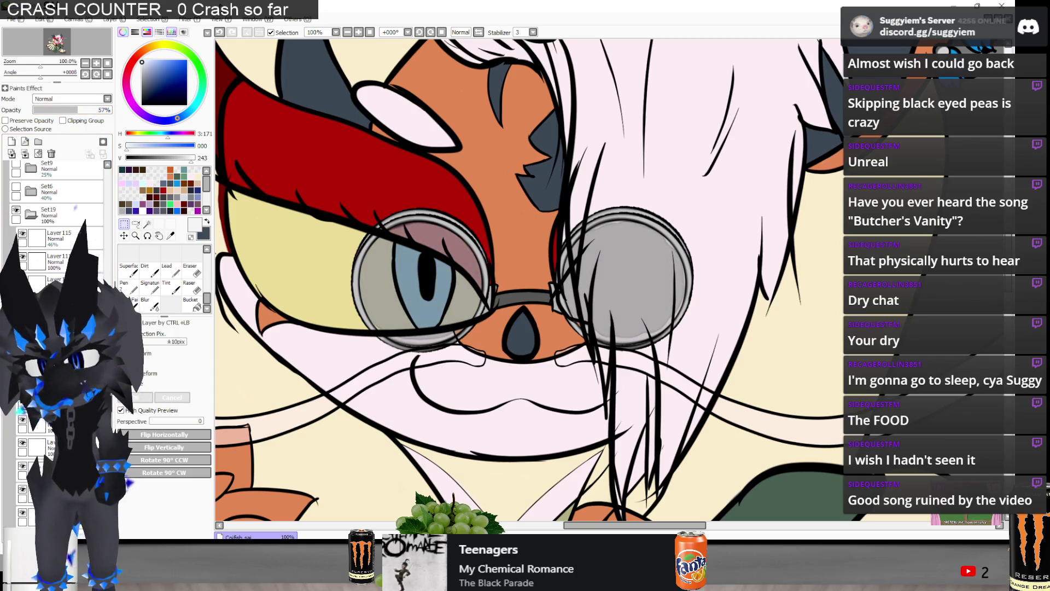
# - Darken the lenses further with Brightness set to -34
pyautogui.click(204, 20)
pyautogui.click(221, 41)
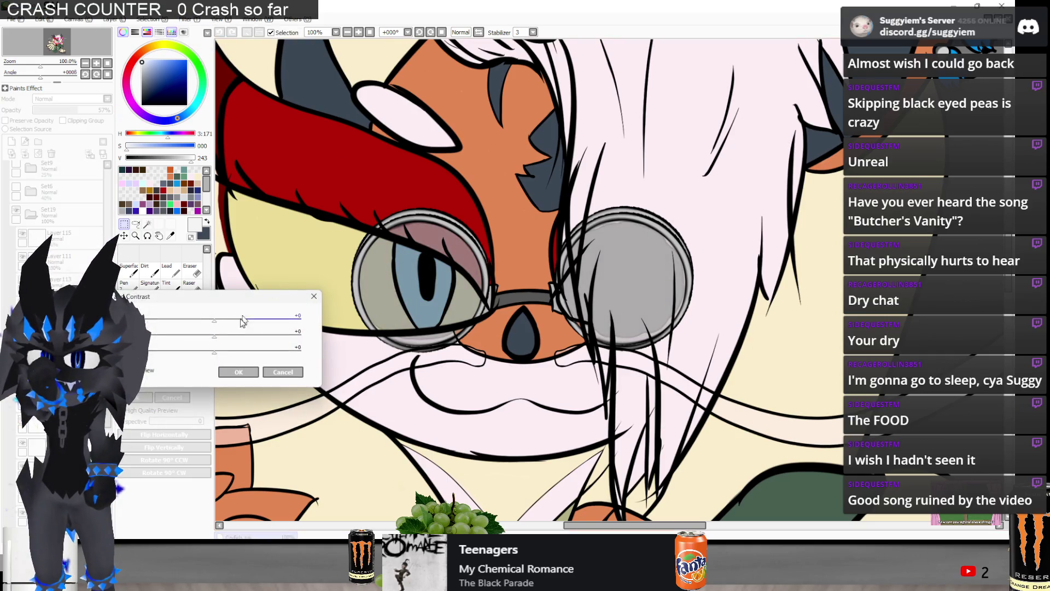
pyautogui.moveTo(214, 321); pyautogui.dragTo(185, 321)
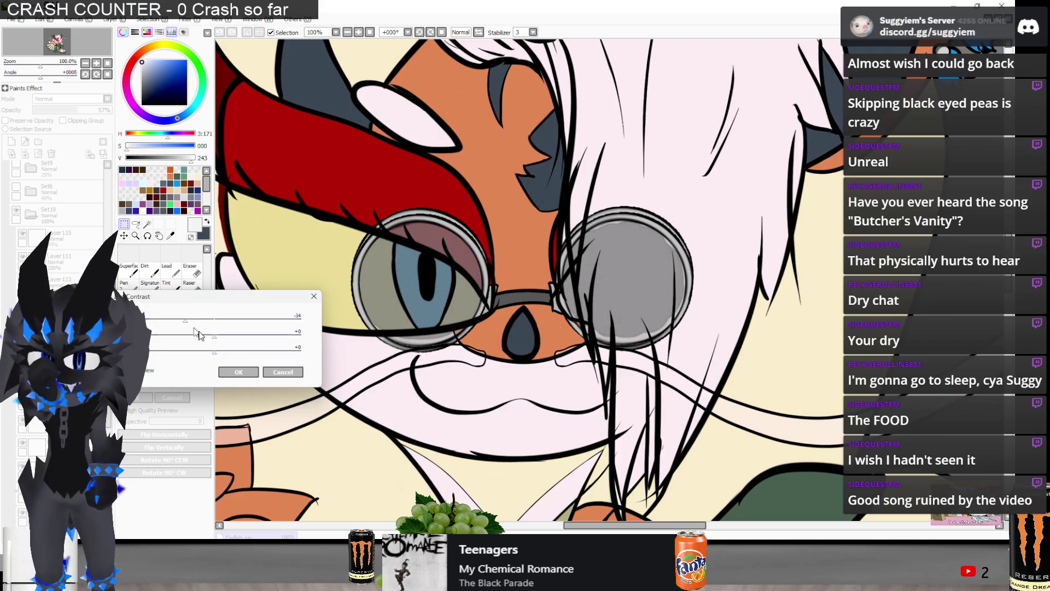
pyautogui.press('Return')
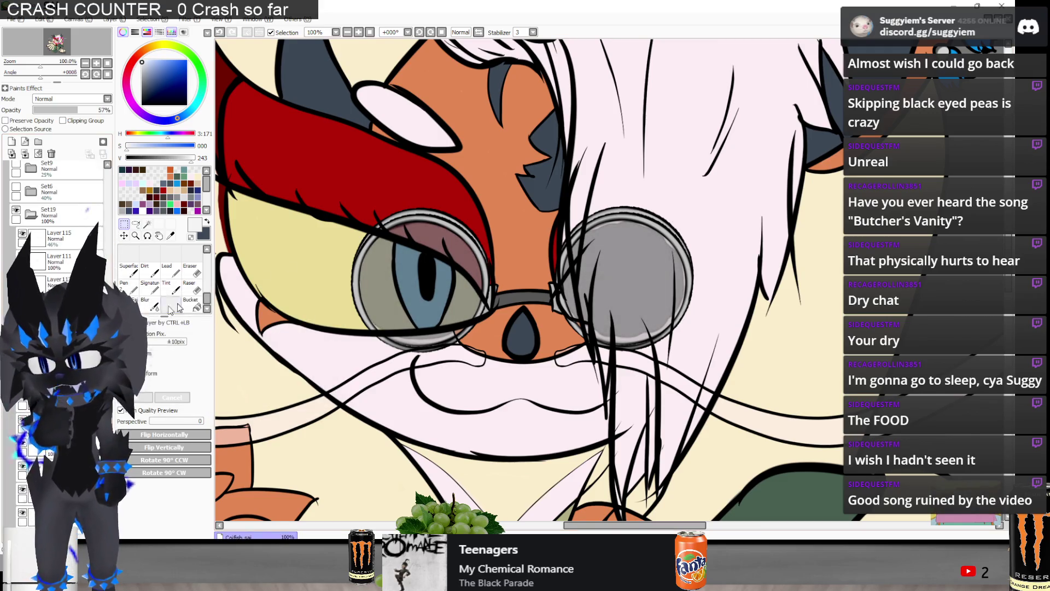
pyautogui.scroll(-5, 451, 237)
pyautogui.scroll(3, 451, 236)
pyautogui.scroll(2, 452, 237)
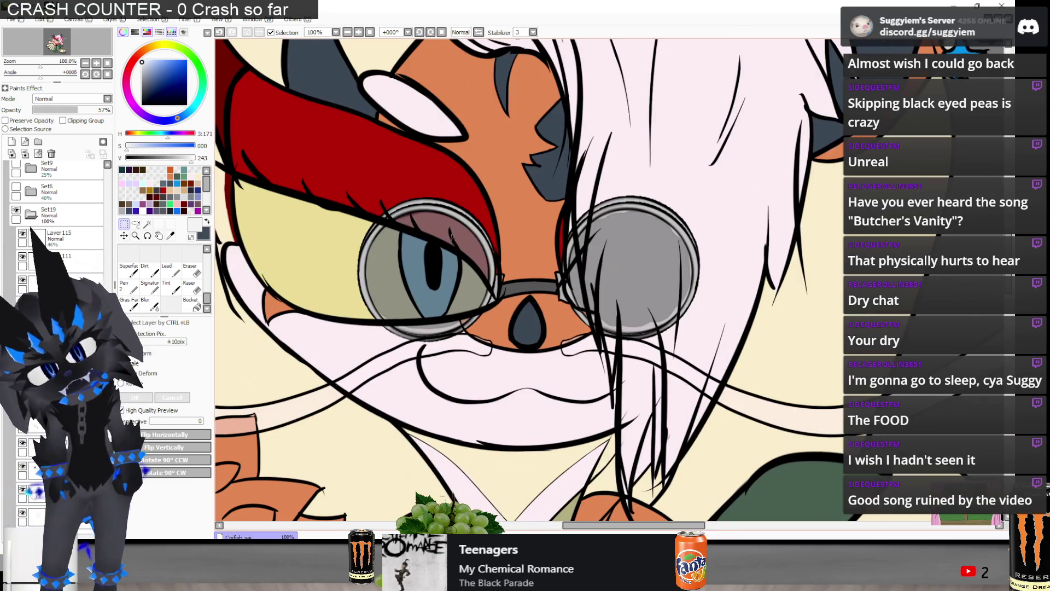